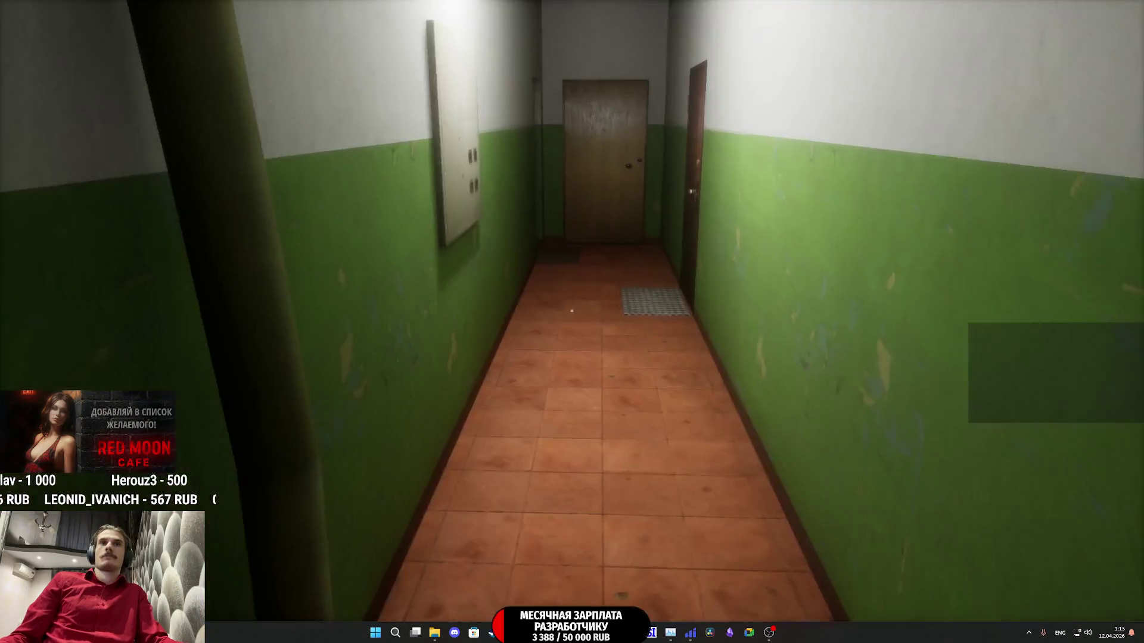
Step: Walk the hallways to the elevator, press its call button, then end the play session with Esc
key(w)
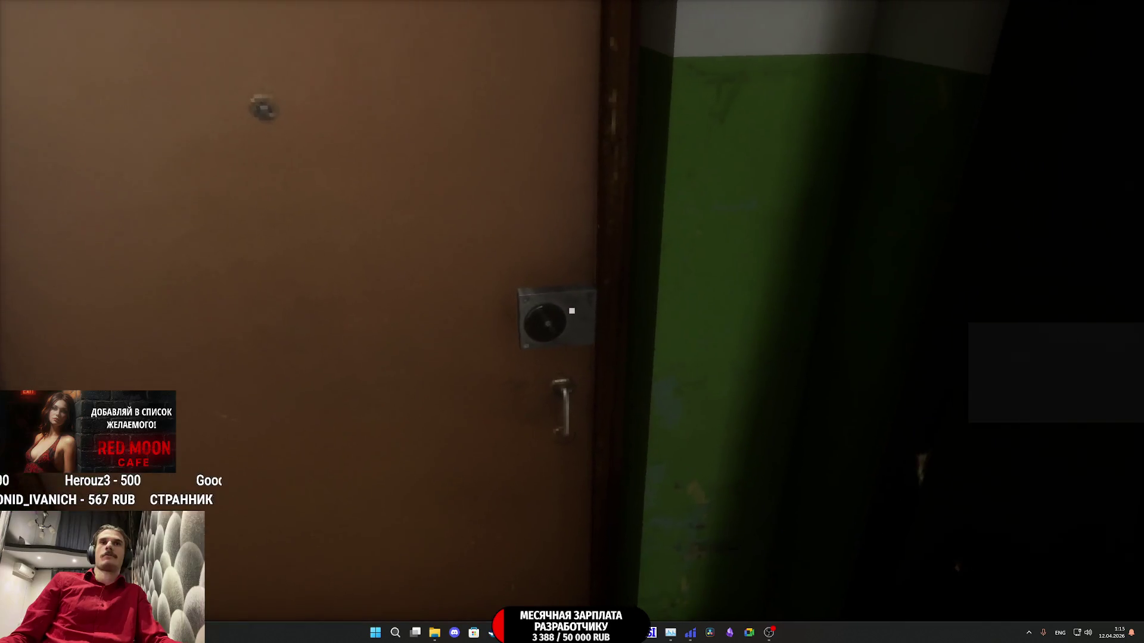
key(w)
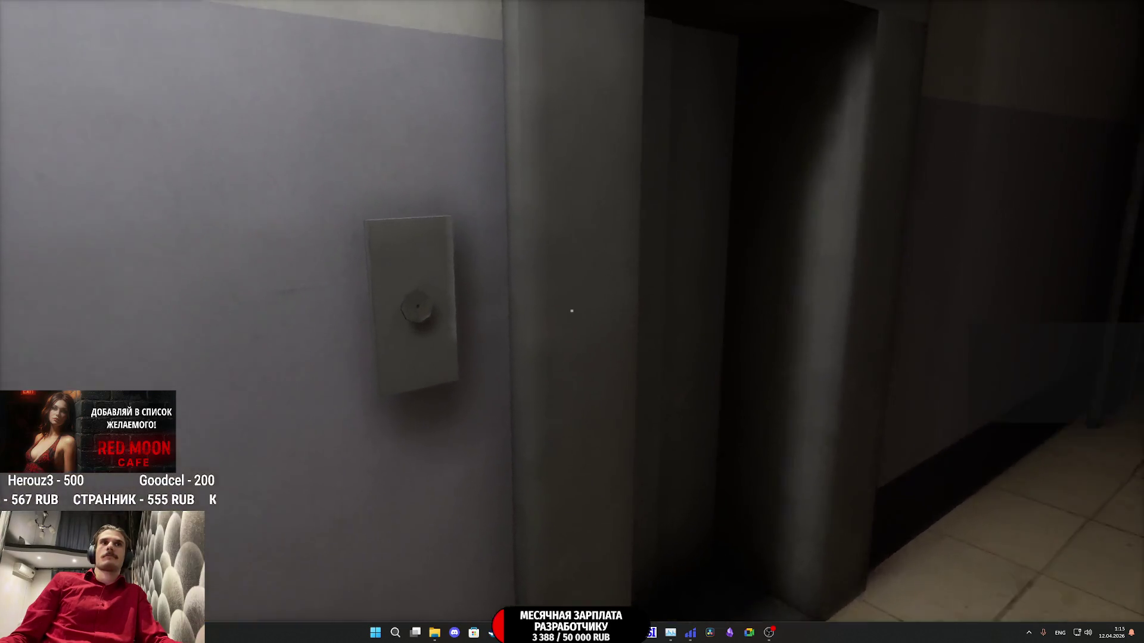
click(571, 311)
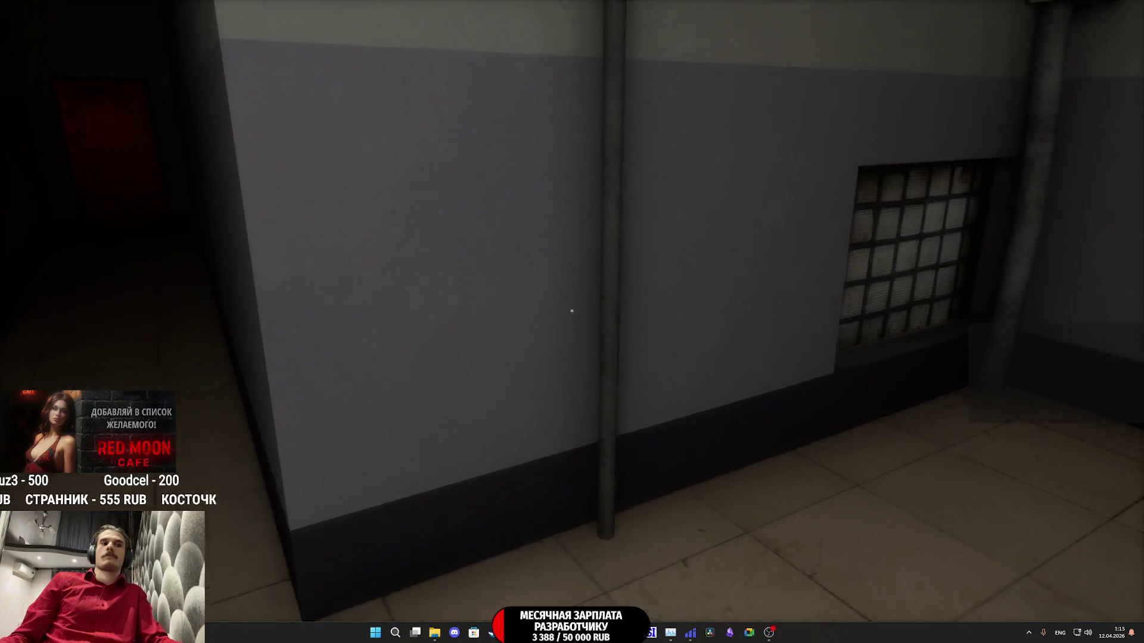
key(w)
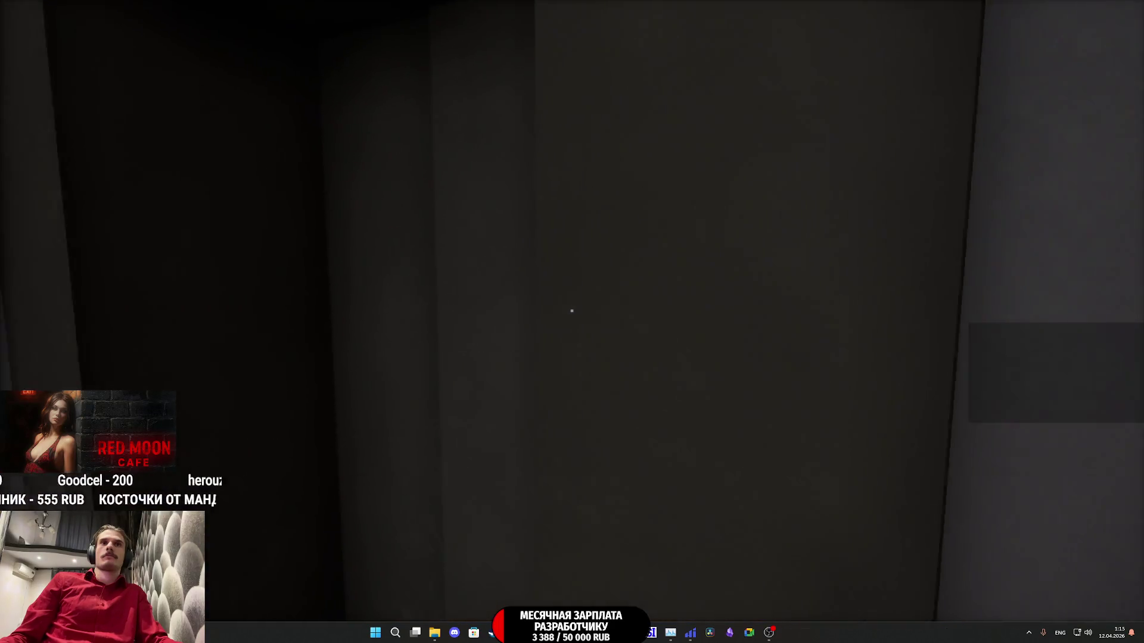
key(s)
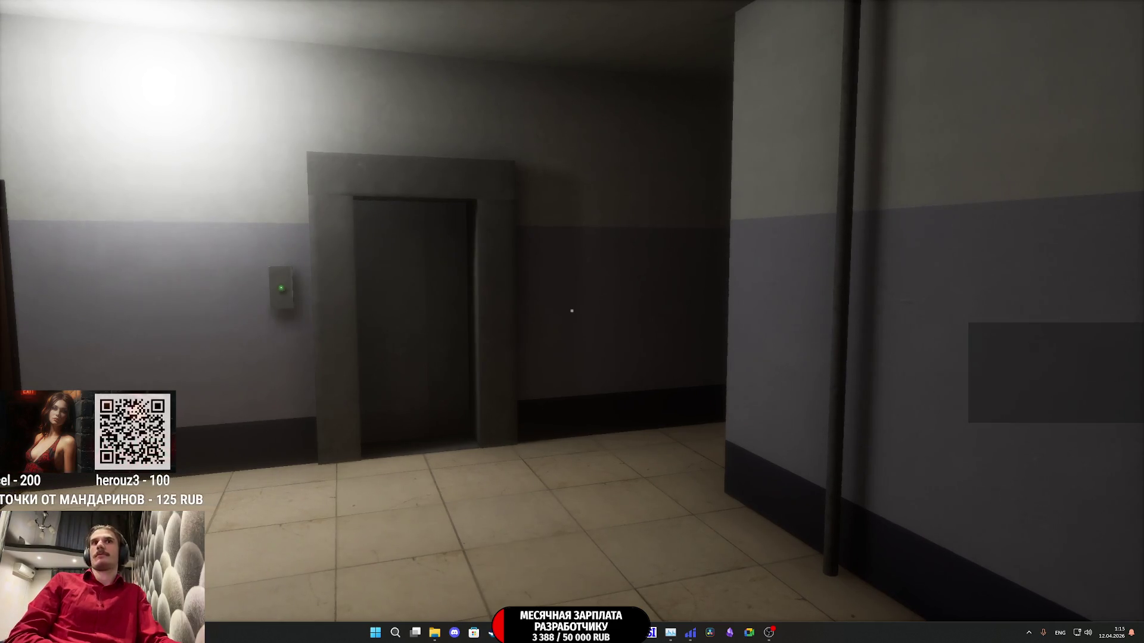
key(Escape)
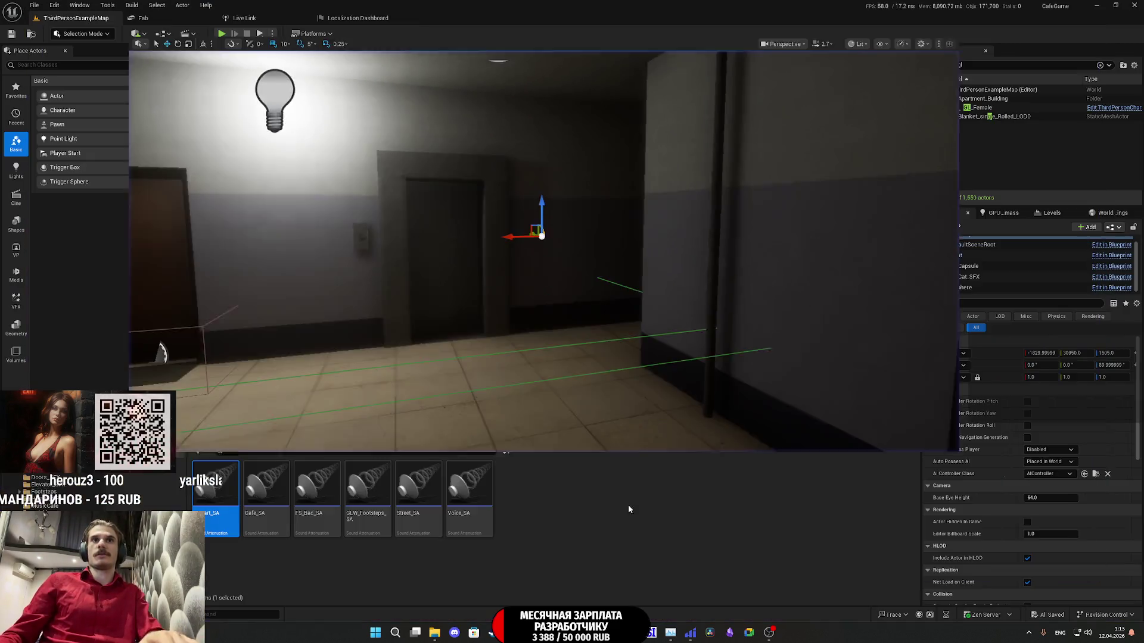
Step: Select the Toilet_BP3 actor in the viewport and choose Edit Blueprint from its Details dropdown
scroll(539, 238, down, 2)
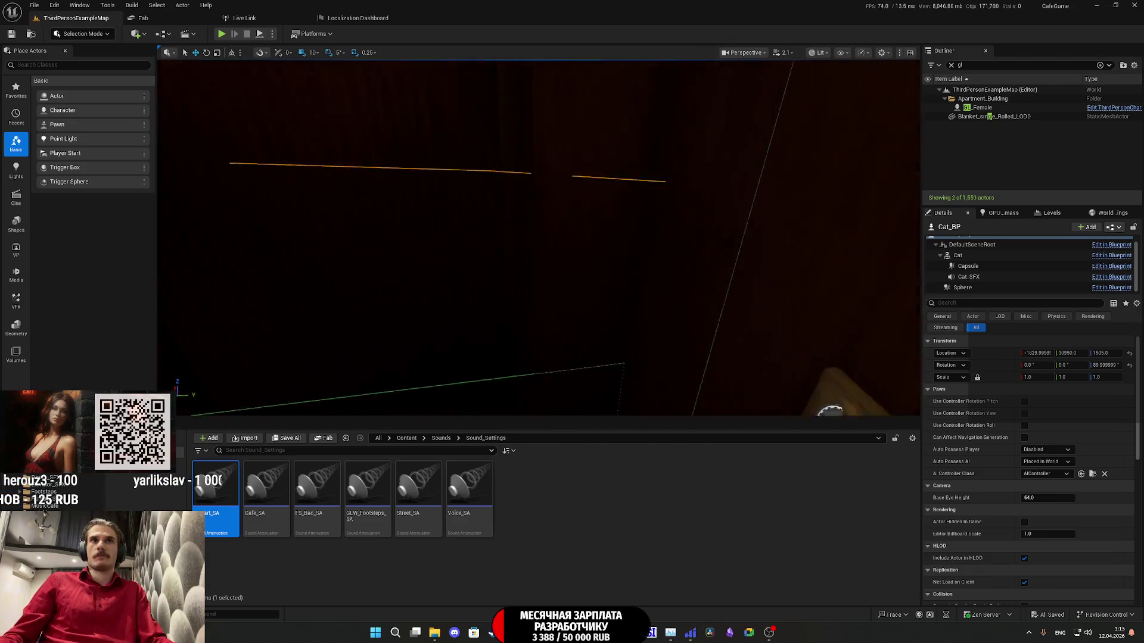
drag(574, 224, 575, 225)
click(575, 225)
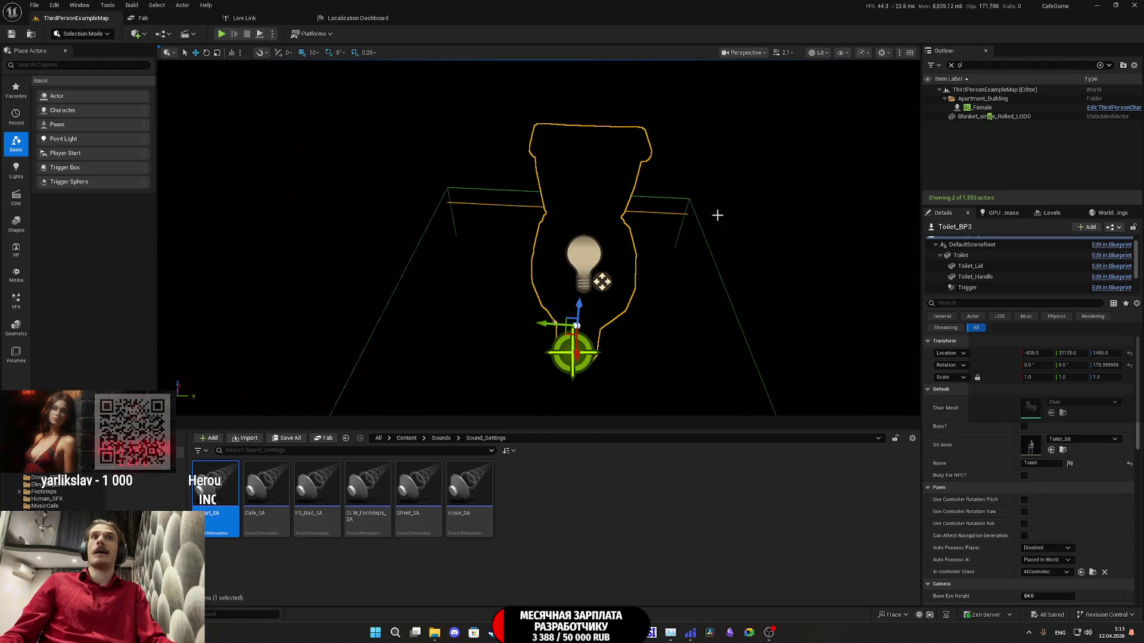
click(1106, 229)
click(1076, 255)
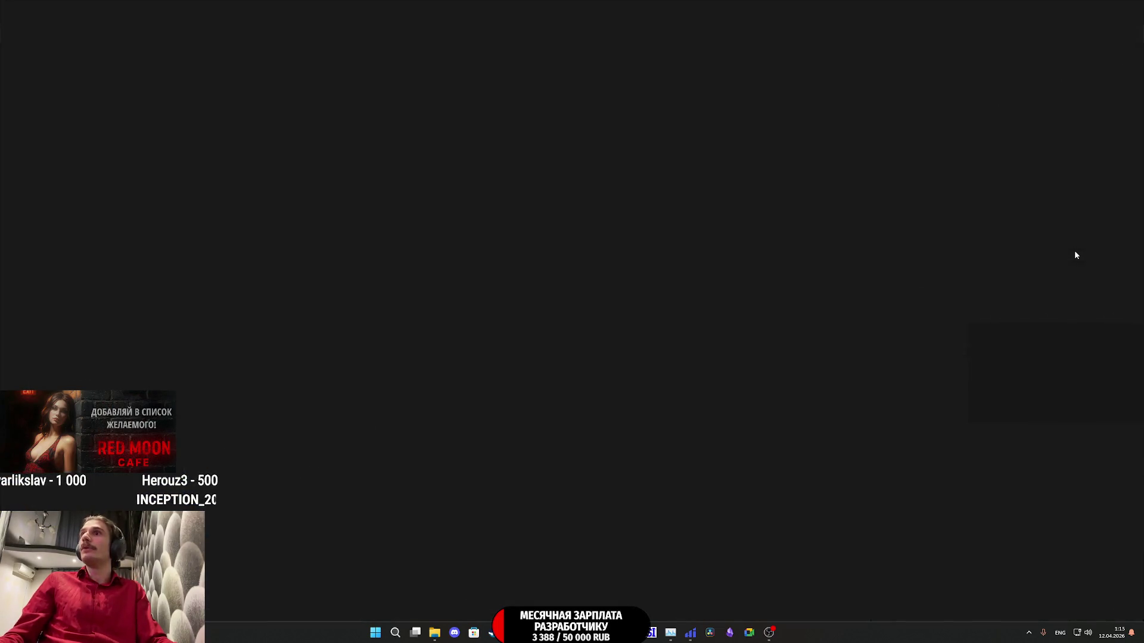
Step: Pan and zoom the Toilet_BP EventGraph to the Spawn Sound at Location nodes, then restore the window down
scroll(584, 329, down, 8)
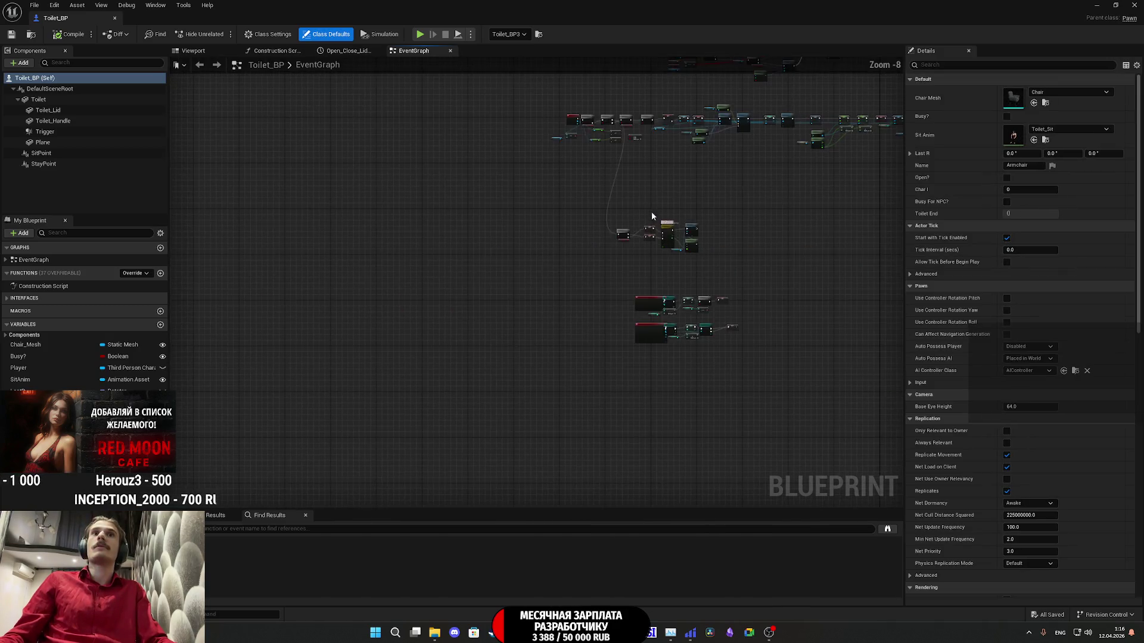
scroll(584, 328, up, 6)
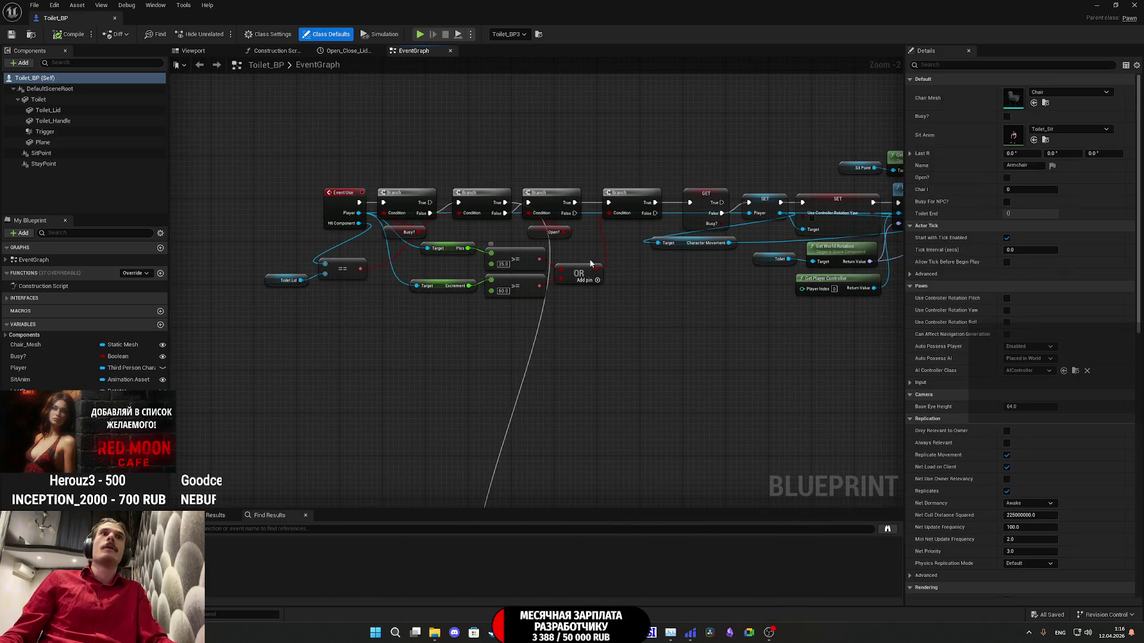
drag(452, 285, 174, 344)
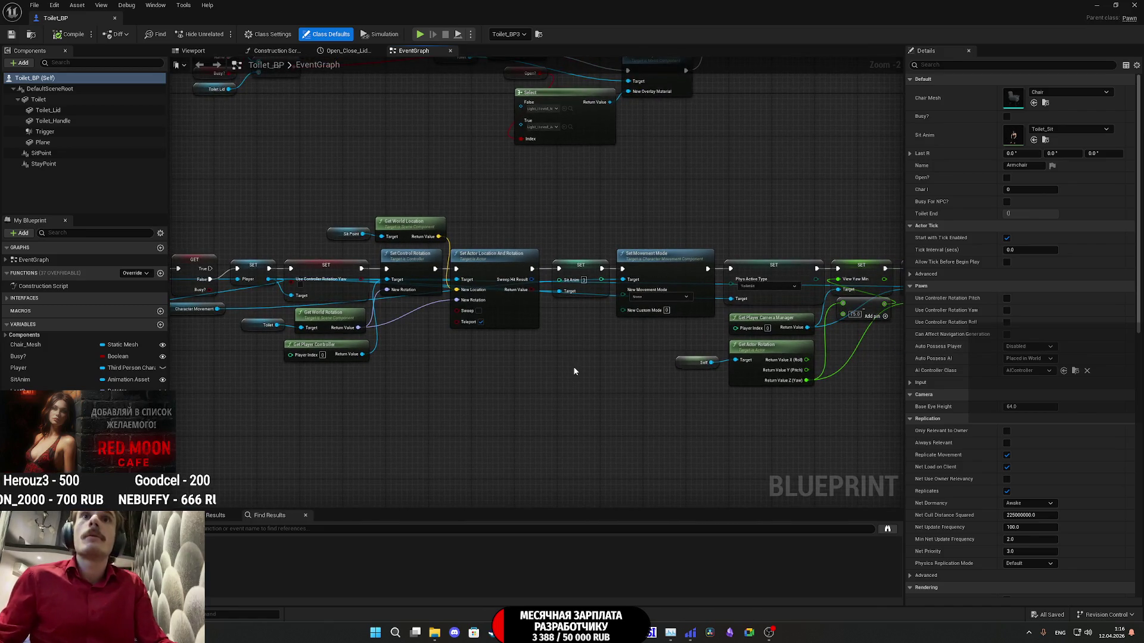
scroll(574, 371, down, 6)
scroll(713, 323, up, 6)
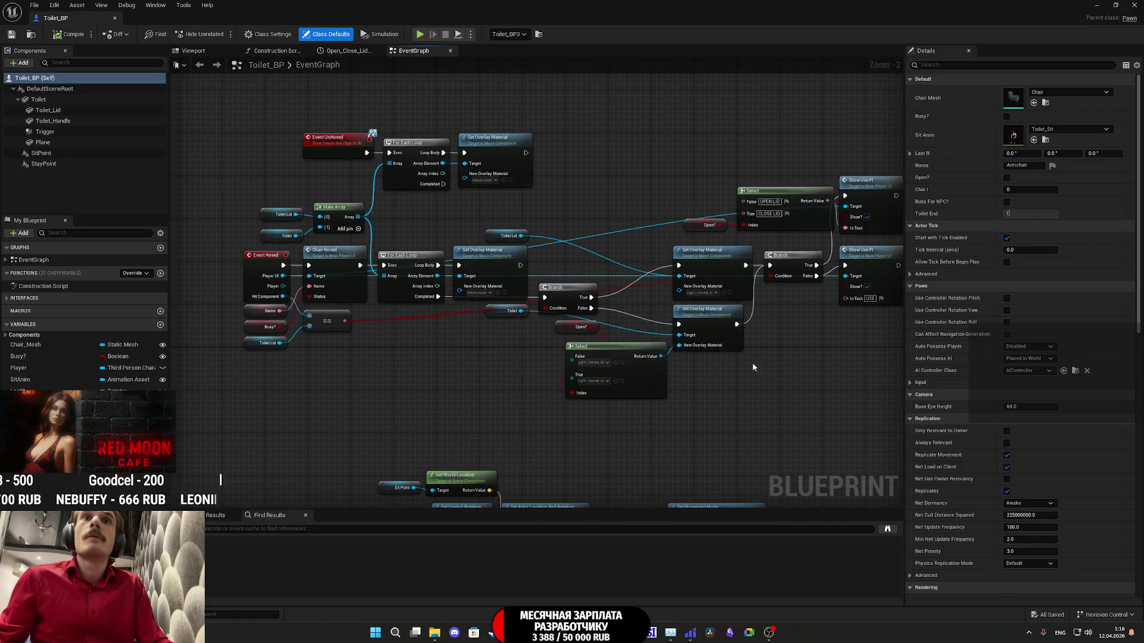
scroll(489, 373, down, 6)
drag(660, 396, 448, 255)
scroll(453, 268, up, 8)
drag(651, 383, 460, 358)
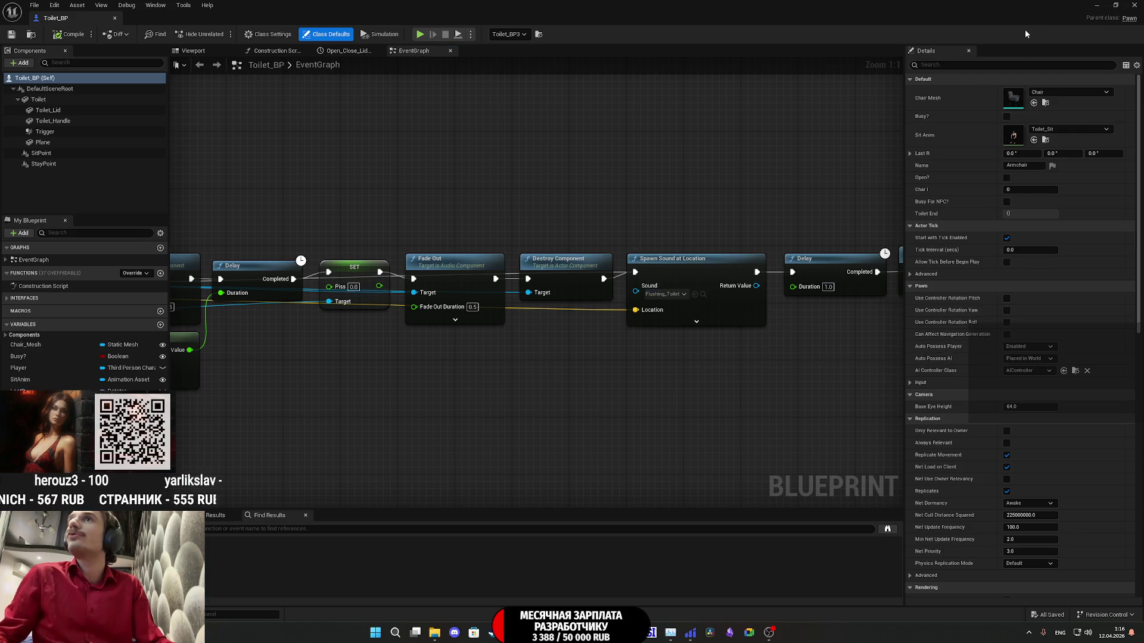
click(1120, 4)
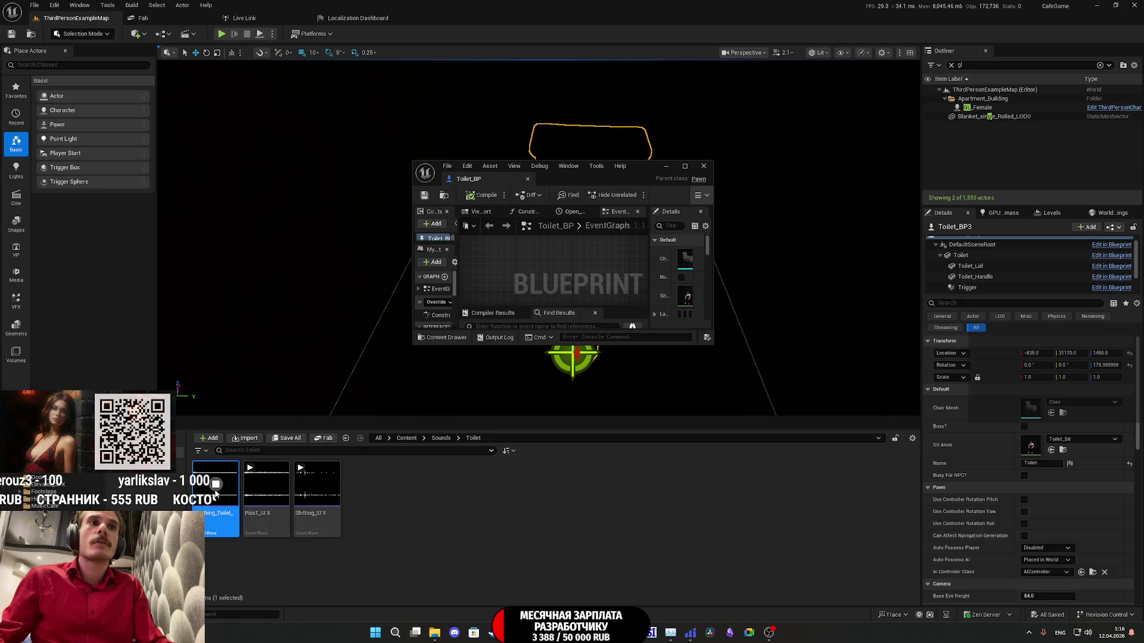
Step: Maximize the blueprint editor and set the flush Spawn Sound node's attenuation to Appart_SA
double_click(642, 170)
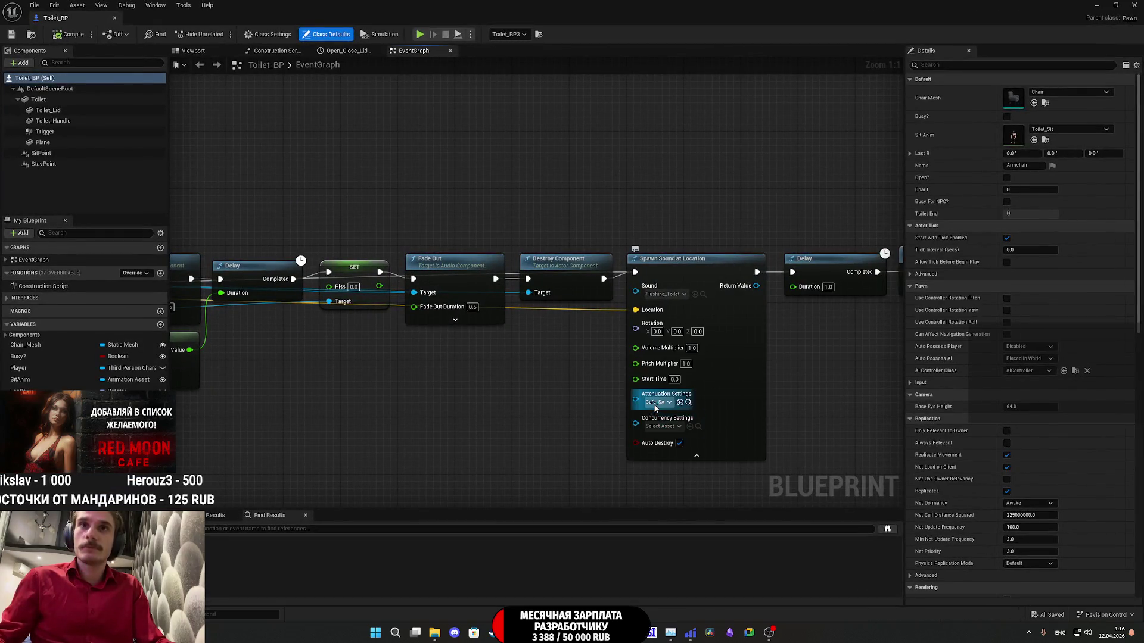
click(657, 403)
click(701, 461)
click(695, 456)
Step: Set the next Spawn Sound at Location node's Attenuation Settings to Appart_SA
mouse_move(696, 457)
mouse_down()
mouse_move(523, 416)
mouse_move(737, 401)
mouse_move(804, 383)
mouse_move(616, 312)
mouse_up()
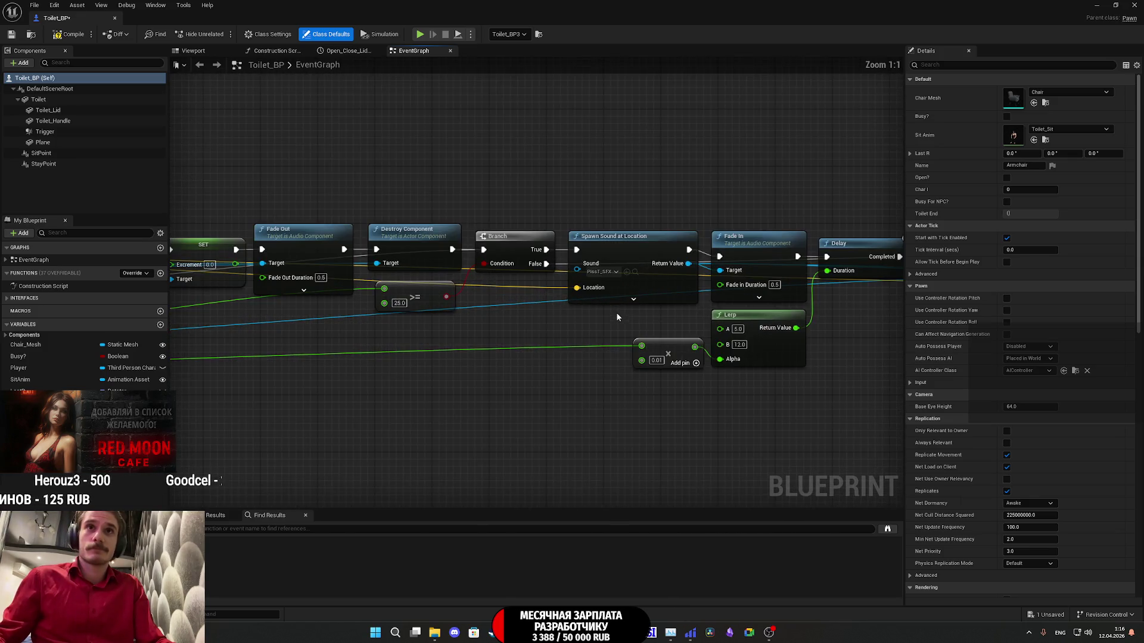
click(634, 299)
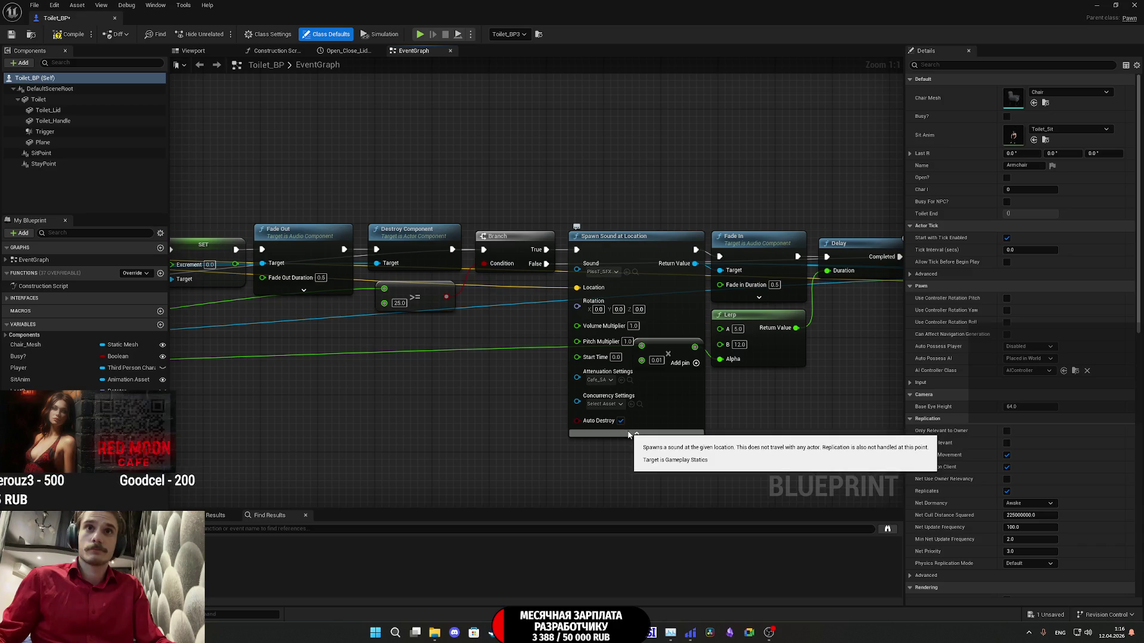
click(599, 380)
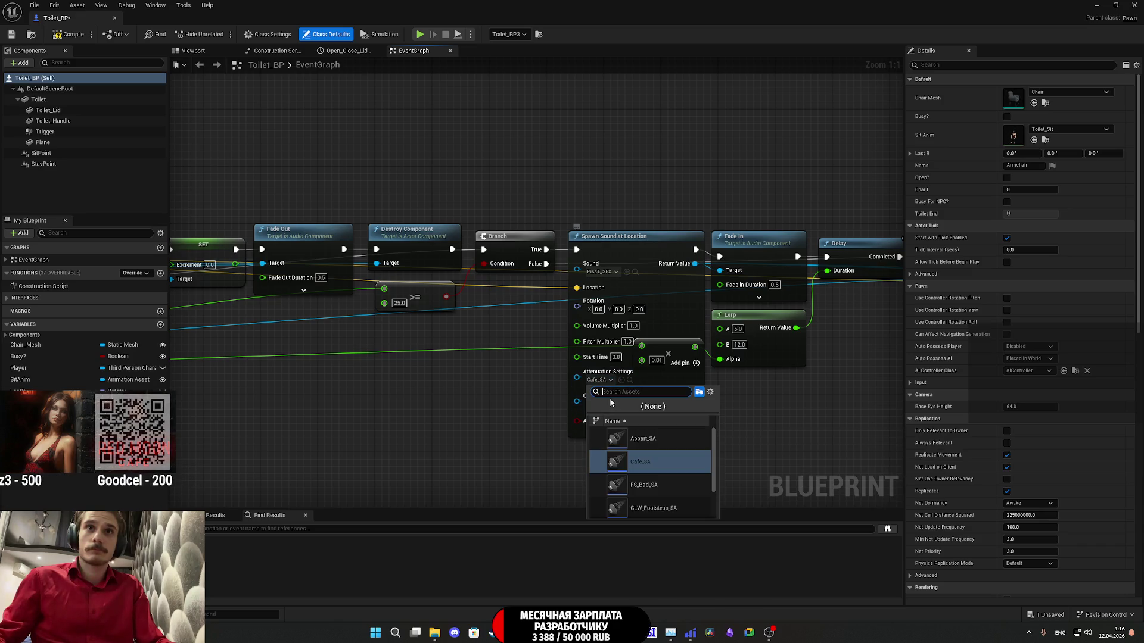
click(644, 439)
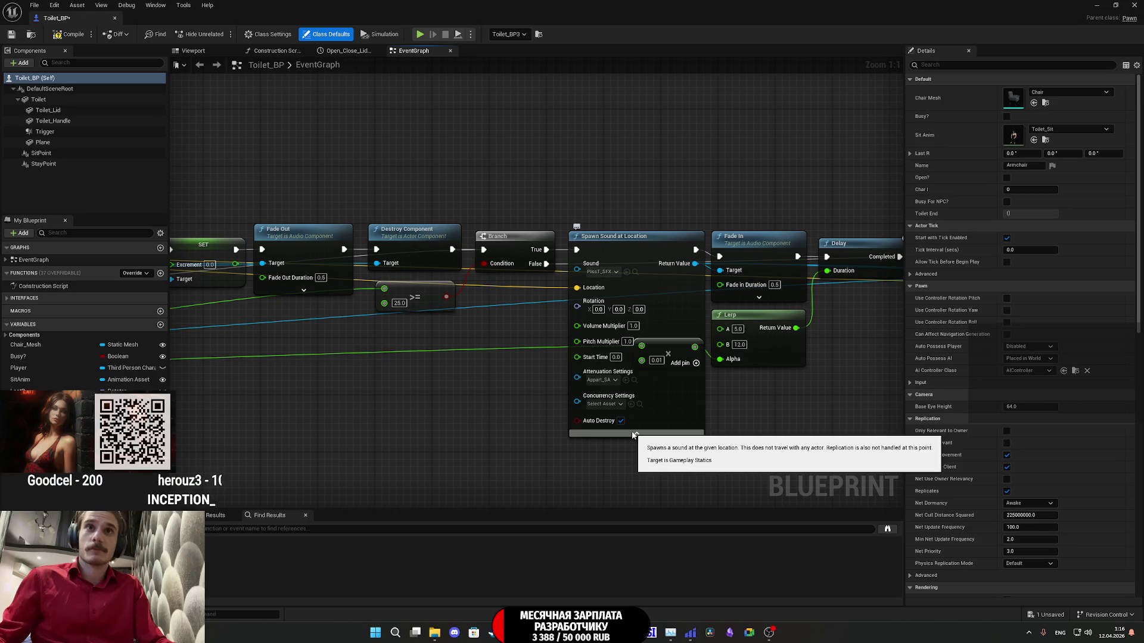
click(636, 436)
Step: Set the Shitting_SFX Spawn Sound node's Attenuation Settings to Appart_SA too
mouse_move(470, 416)
mouse_down()
mouse_move(779, 403)
mouse_move(601, 322)
mouse_up()
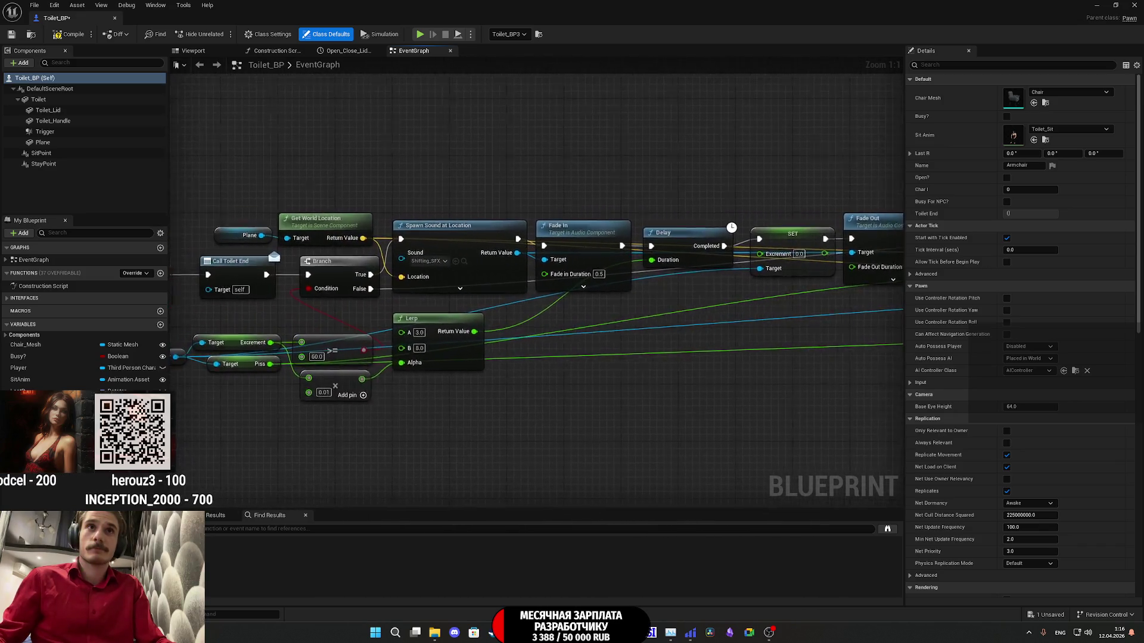
click(541, 286)
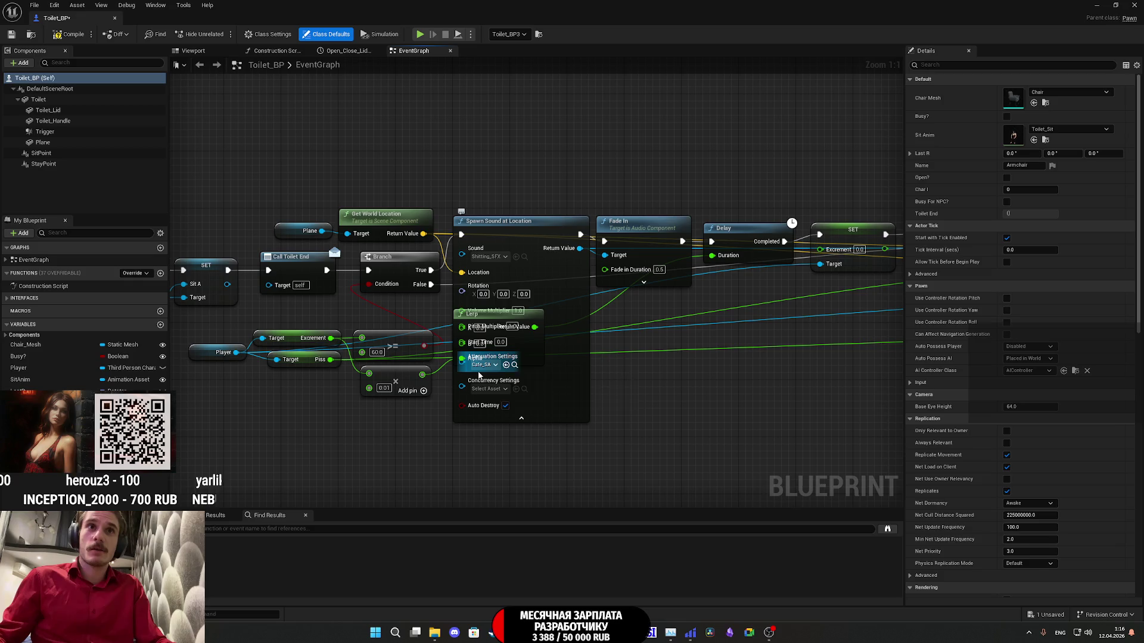
click(493, 365)
click(527, 423)
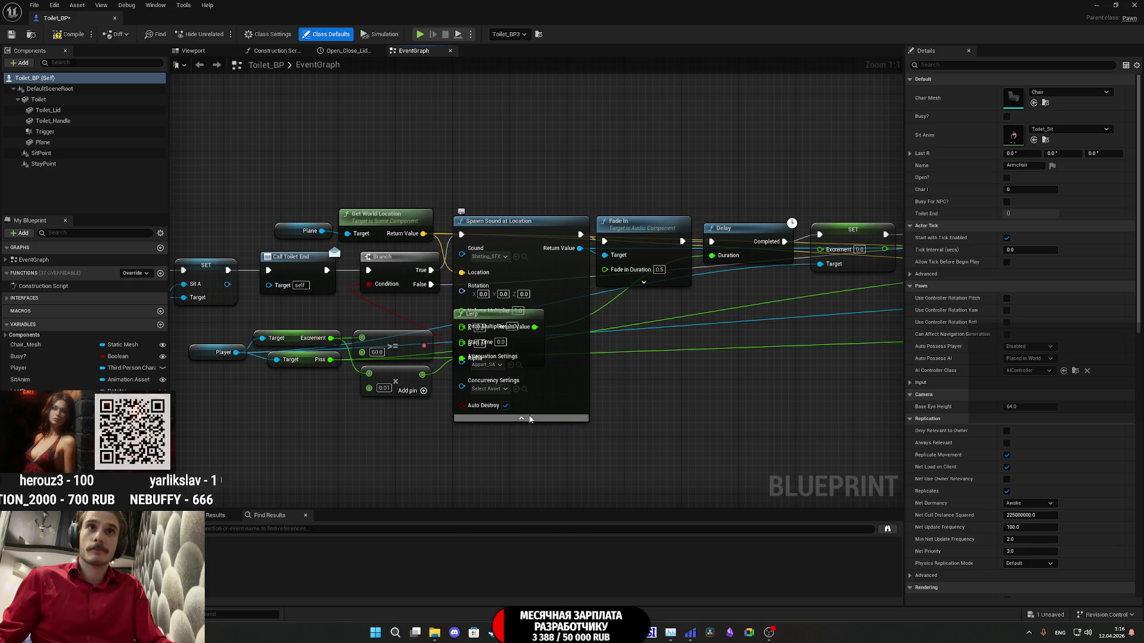
click(521, 417)
Step: Look over the SET nodes and Trigger overlap chains, then close the Toilet_BP editor
mouse_move(417, 411)
mouse_down()
mouse_move(826, 400)
mouse_move(898, 365)
mouse_move(746, 391)
mouse_up()
scroll(898, 366, down, 2)
scroll(733, 325, down, 1)
drag(733, 324, 630, 146)
scroll(535, 359, up, 3)
scroll(563, 191, down, 6)
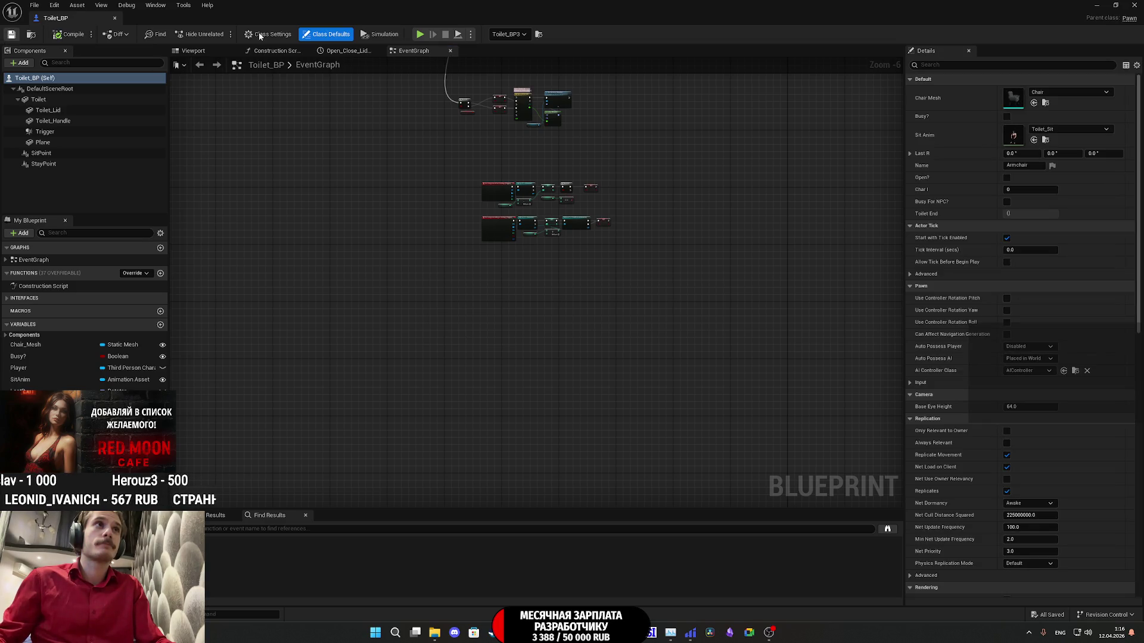
click(1134, 5)
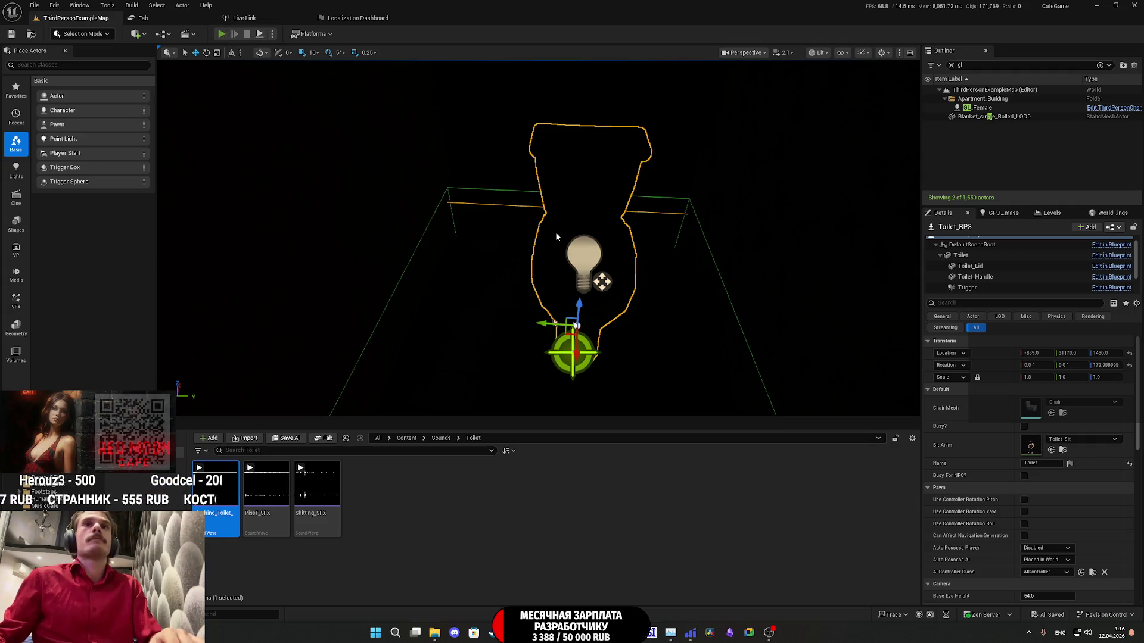
Step: Start a full-screen playtest, switch on the room light and change clothes at the wardrobe
key(alt+p)
key(F11)
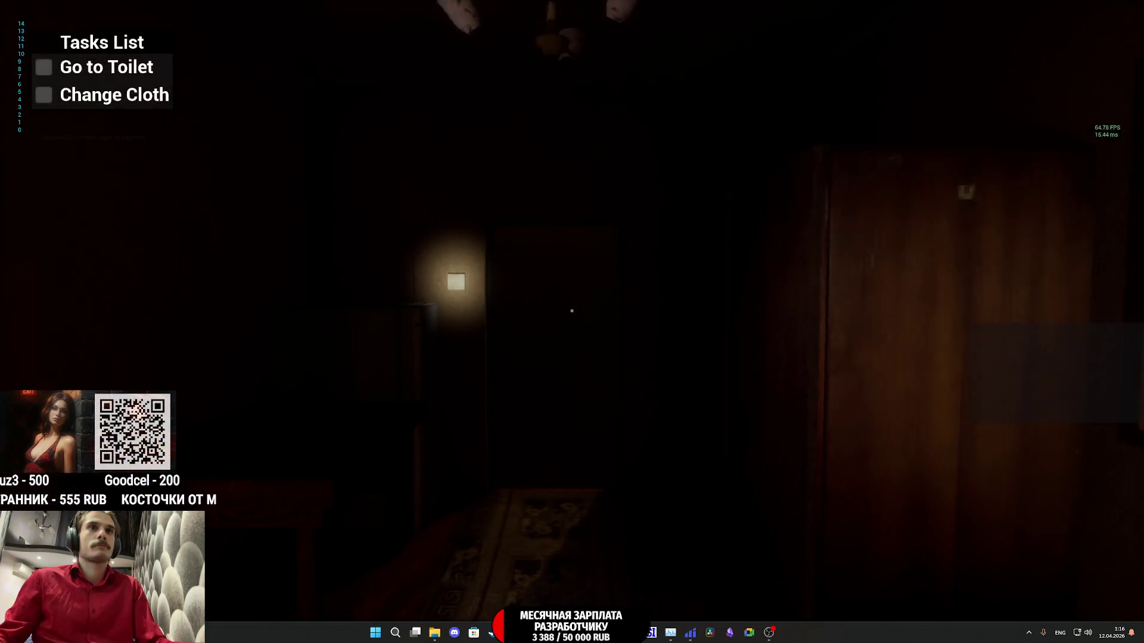
key(w)
click(572, 311)
click(572, 310)
click(572, 310)
Step: Walk past the cat to the hallway, switch on its light, and use the toilet
click(571, 310)
key(w)
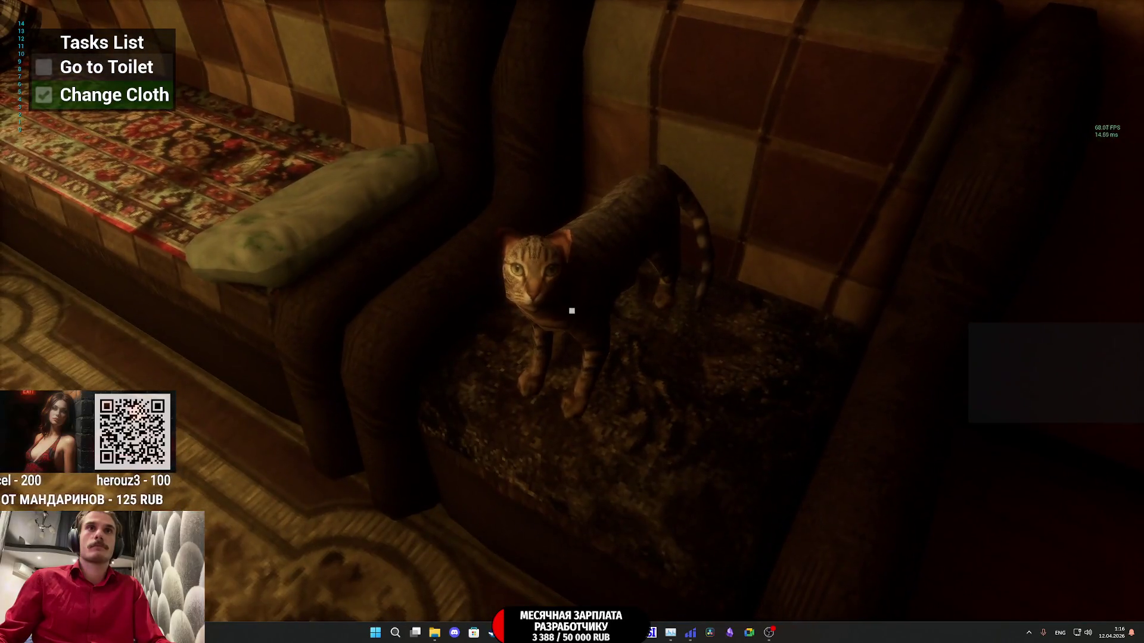
key(w)
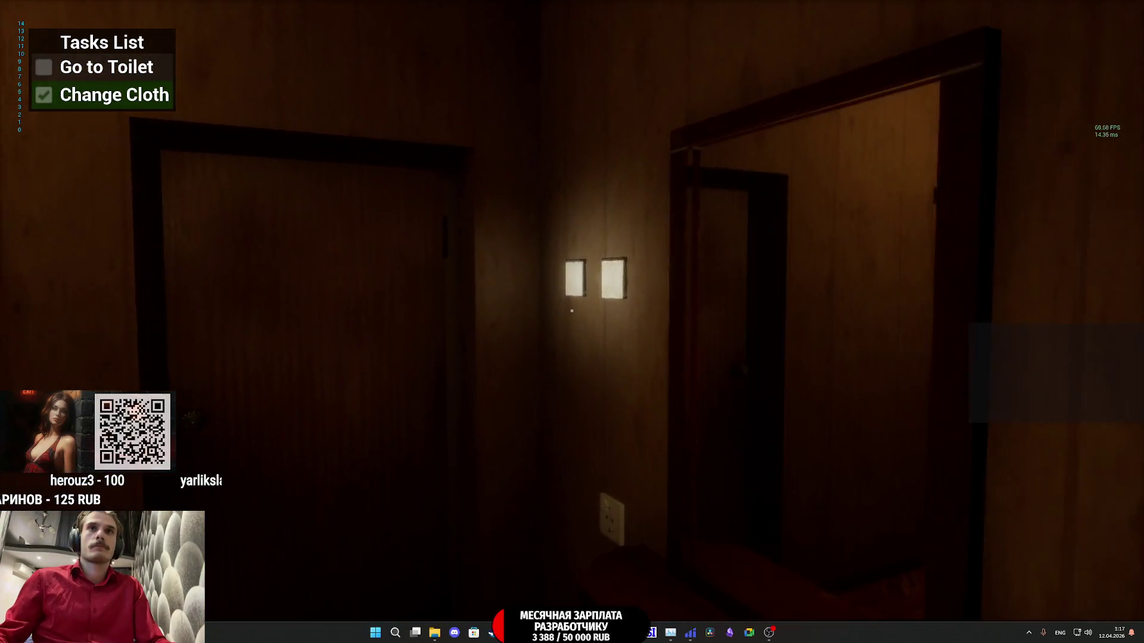
click(572, 311)
click(571, 310)
key(w)
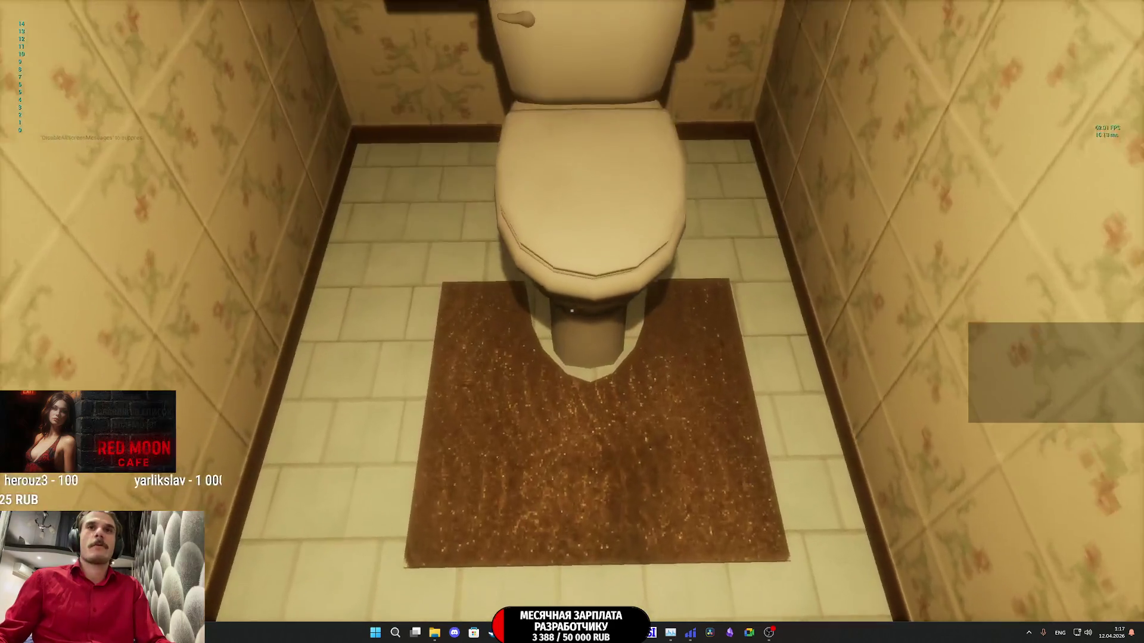
click(571, 310)
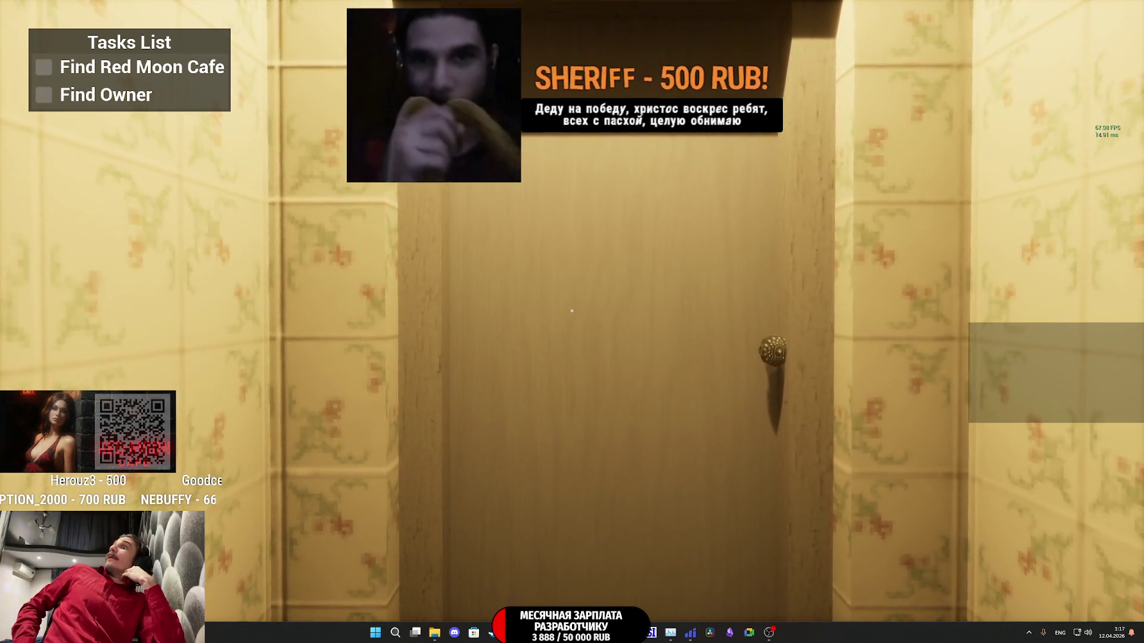
Step: Walk through the kitchen and dark corridor and open the apartment's front door
key(w)
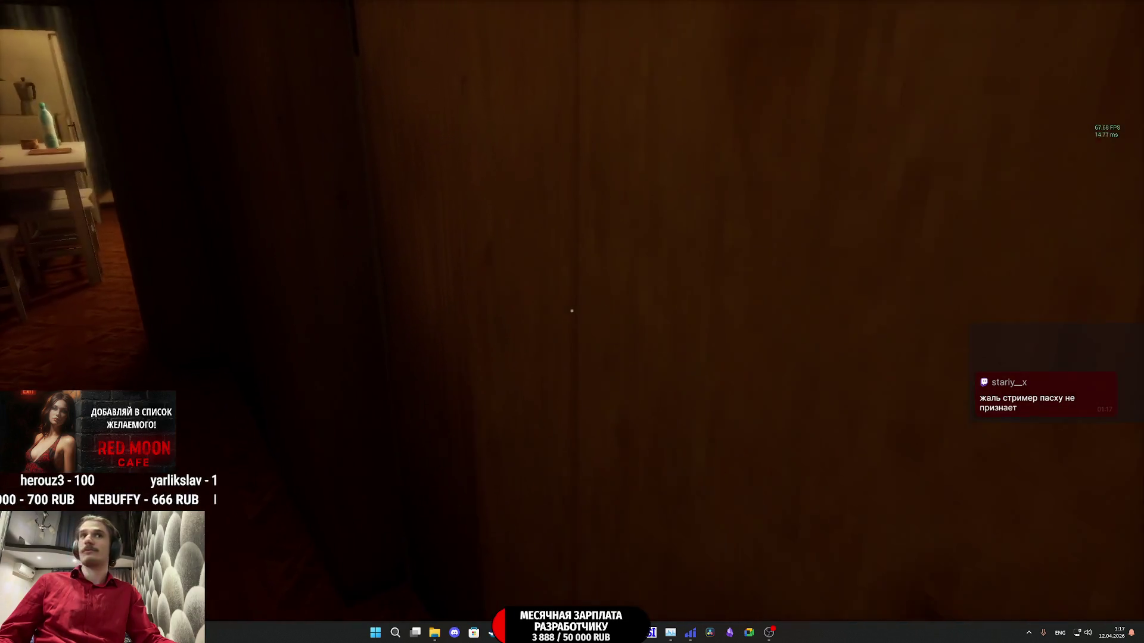
key(w)
key(w)
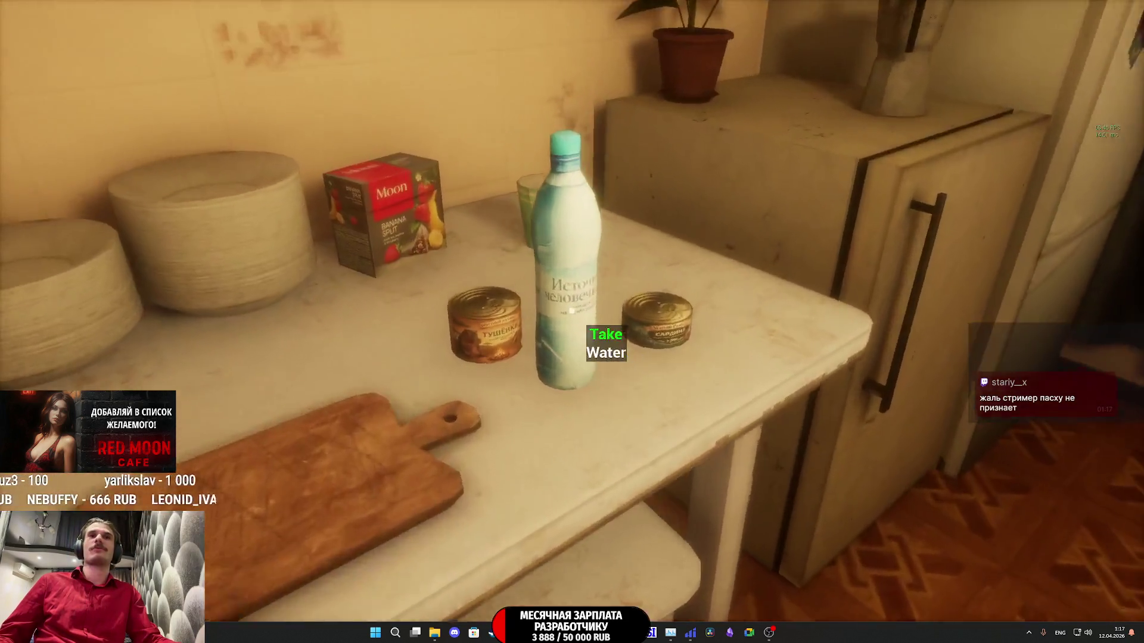
key(w)
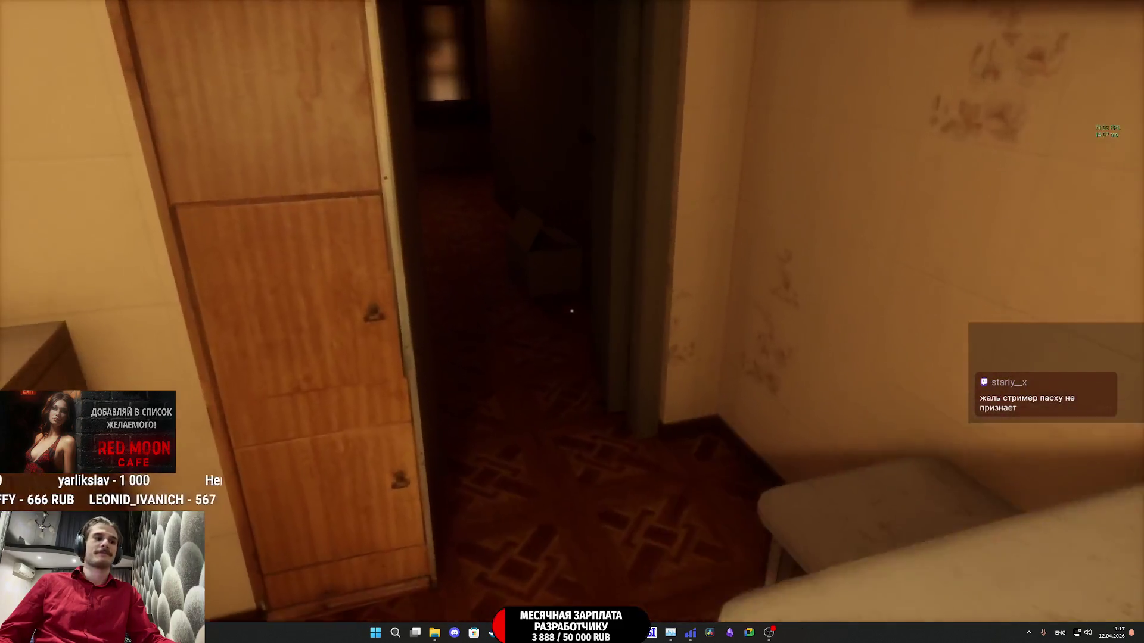
key(w)
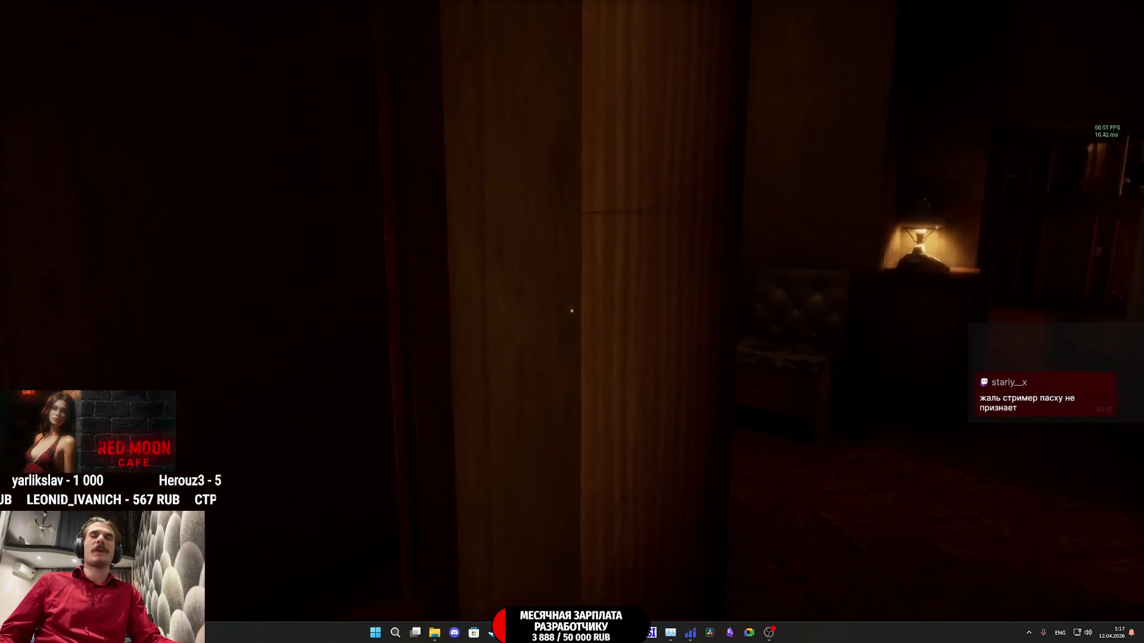
key(w)
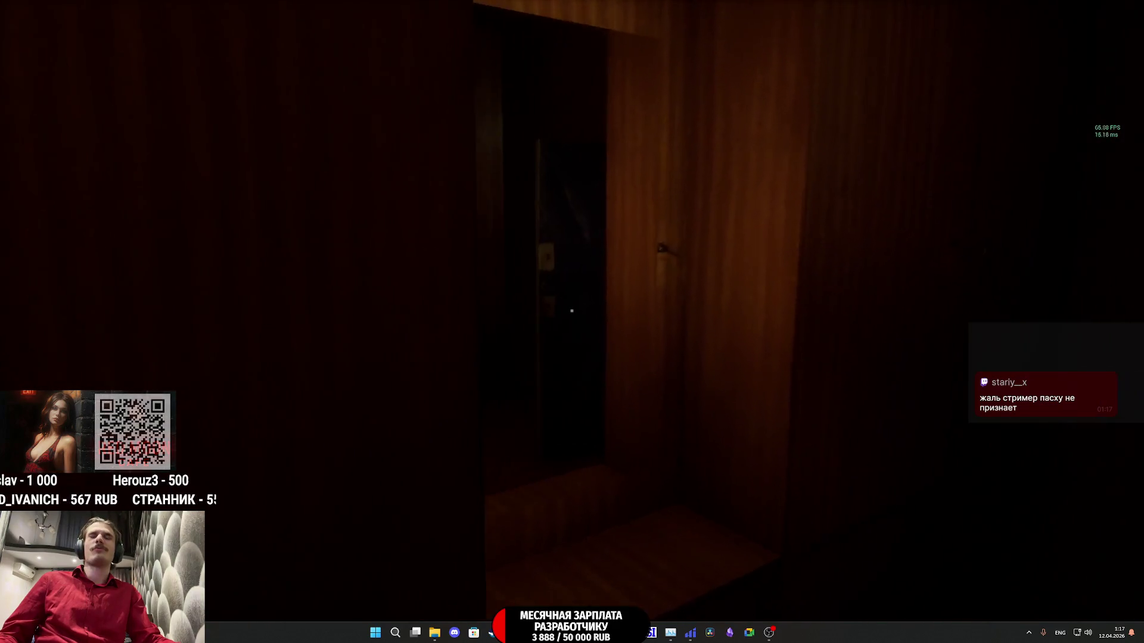
key(w)
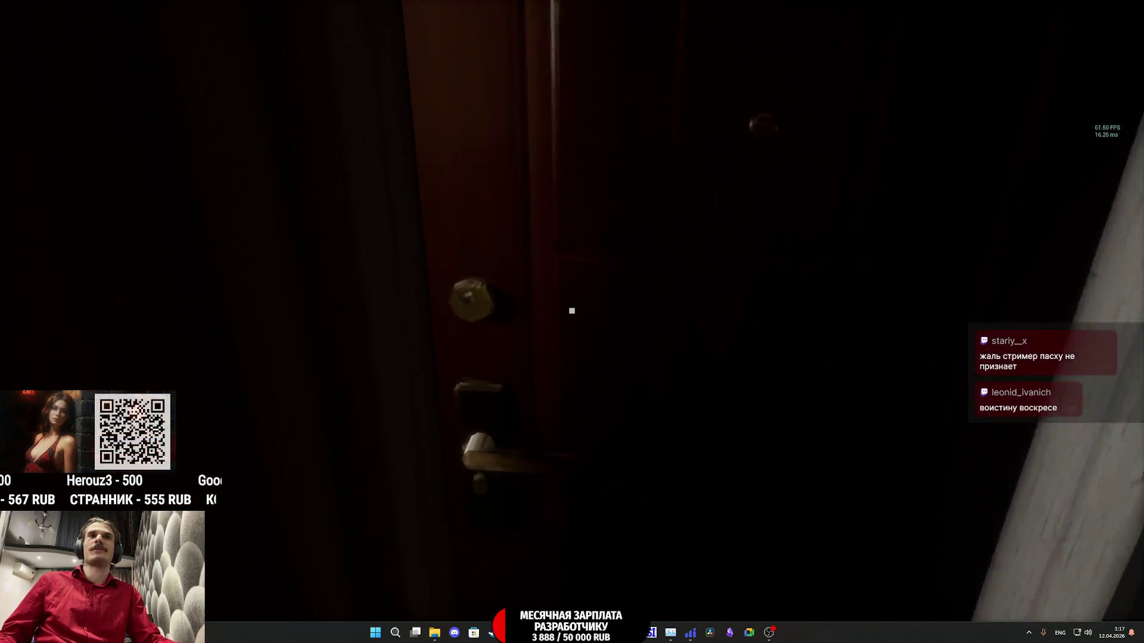
click(572, 311)
Step: Cross the stairwell, call the elevator and step inside facing its floor buttons
key(w)
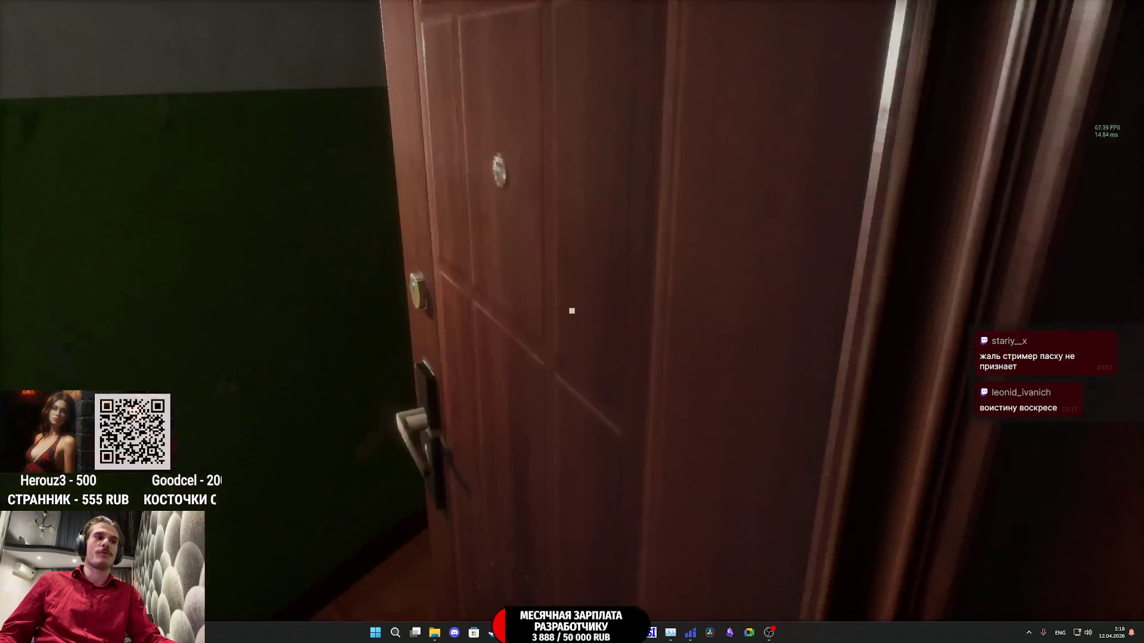
key(w)
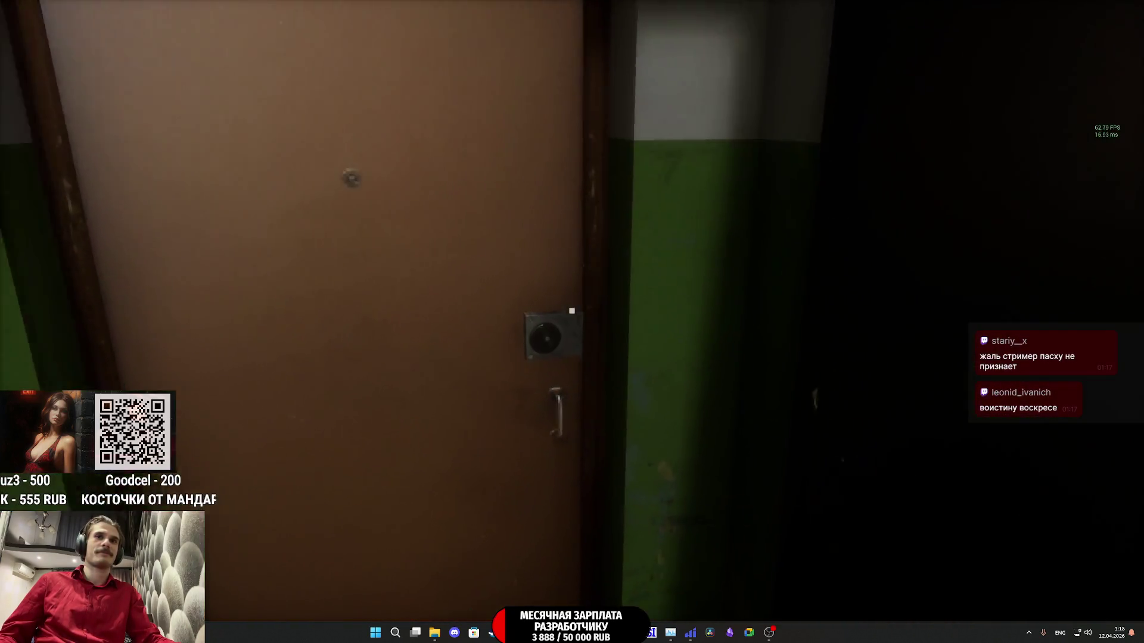
key(w)
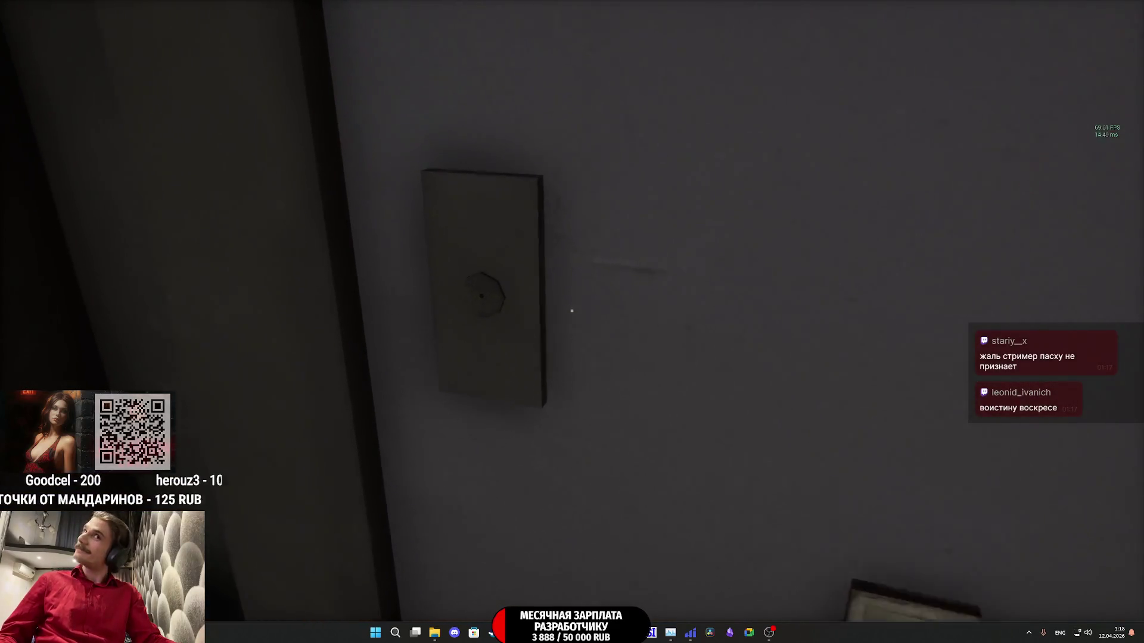
click(572, 310)
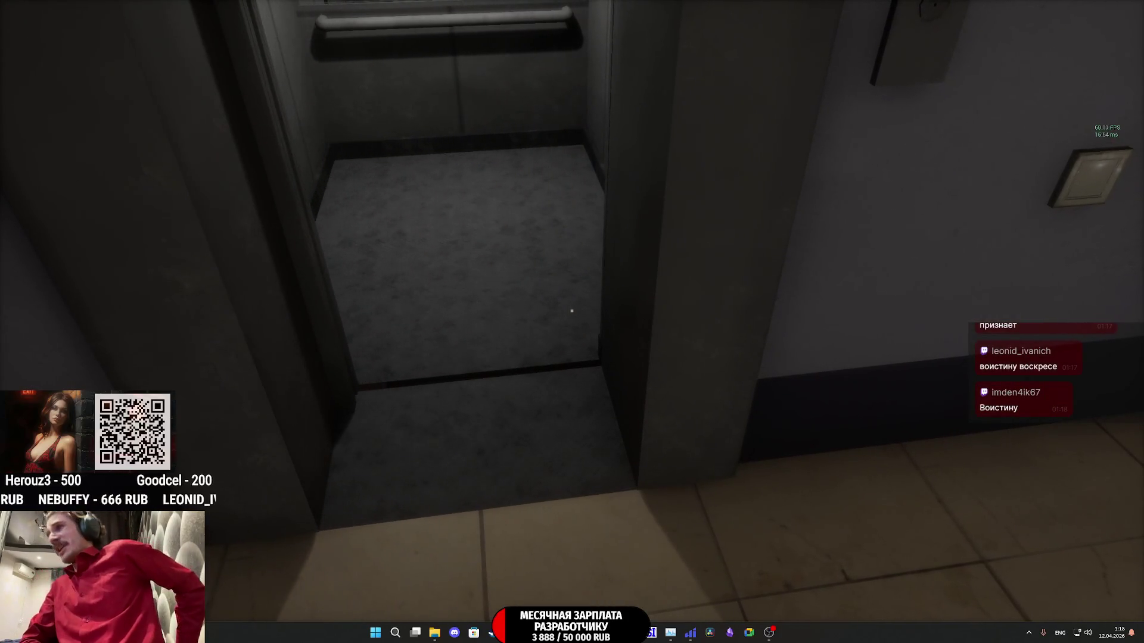
key(w)
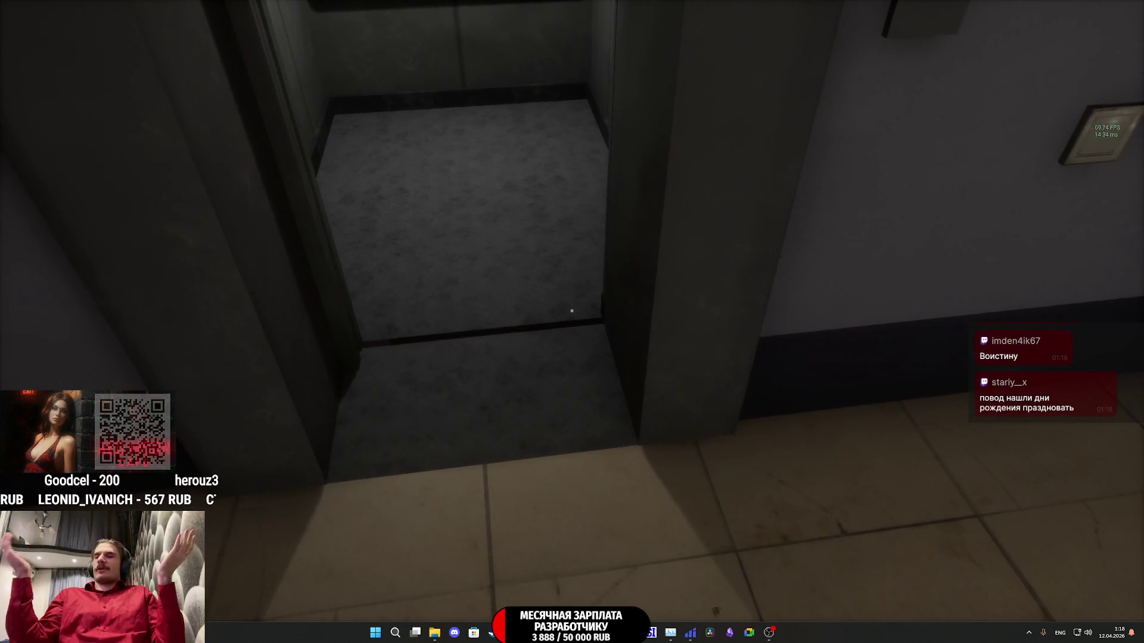
key(w)
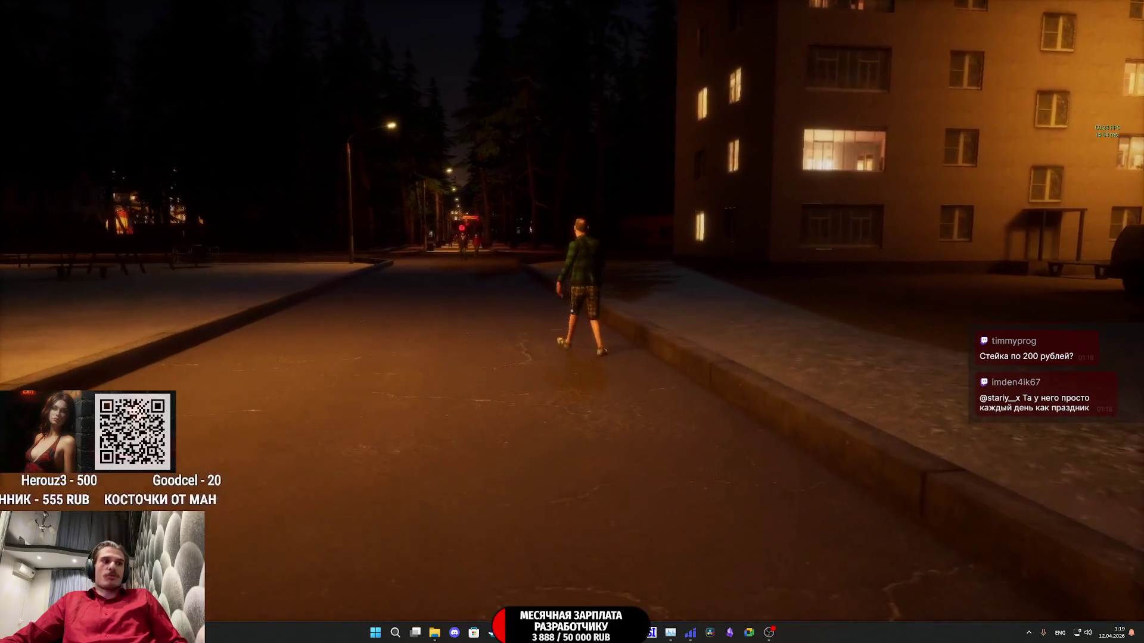
Step: Walk up the street, making rude gestures at the passers-by
key(g)
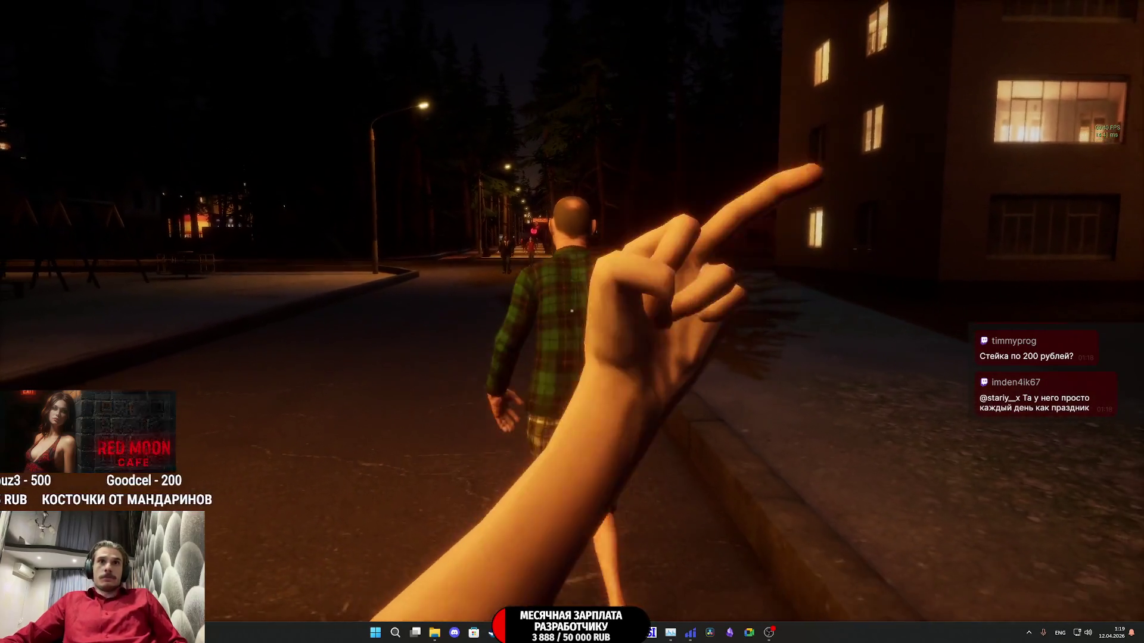
key(w)
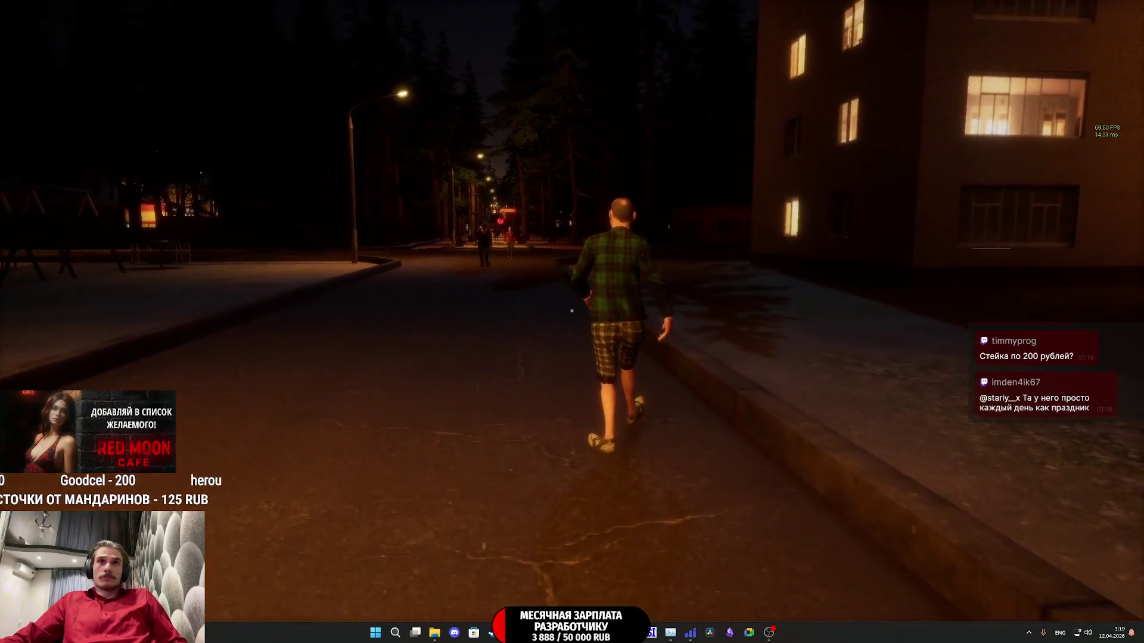
key(g)
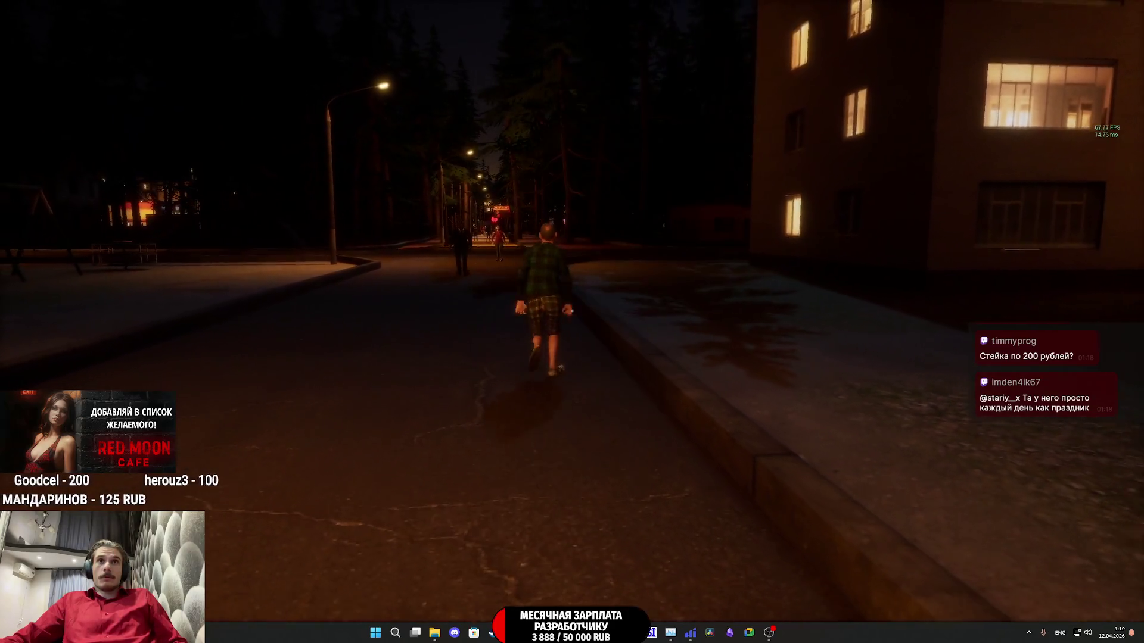
key(w)
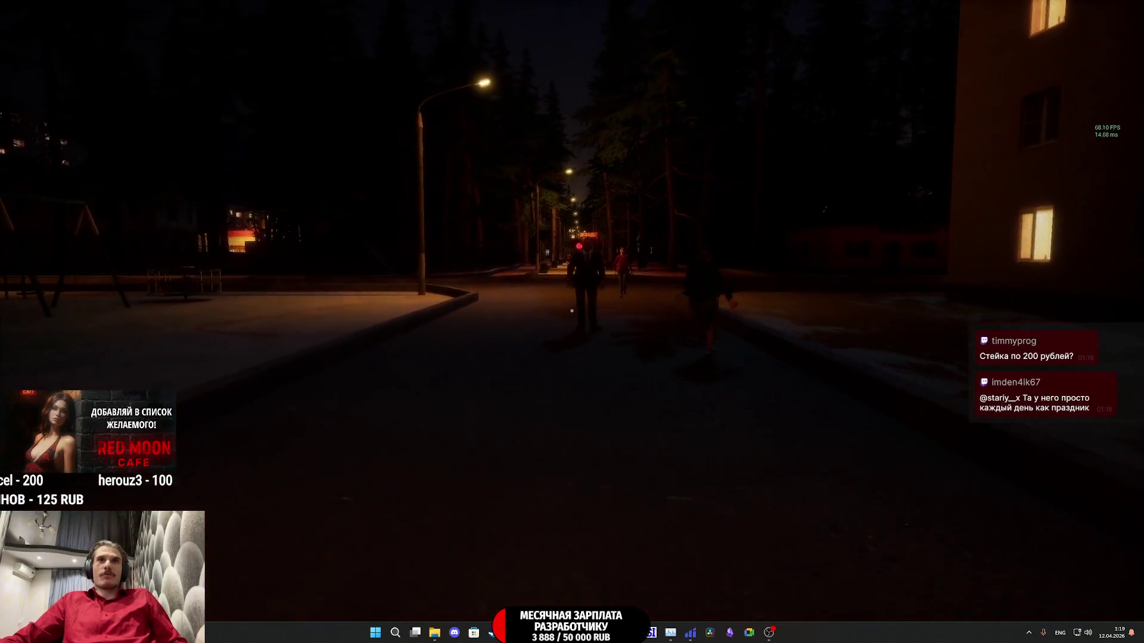
key(g)
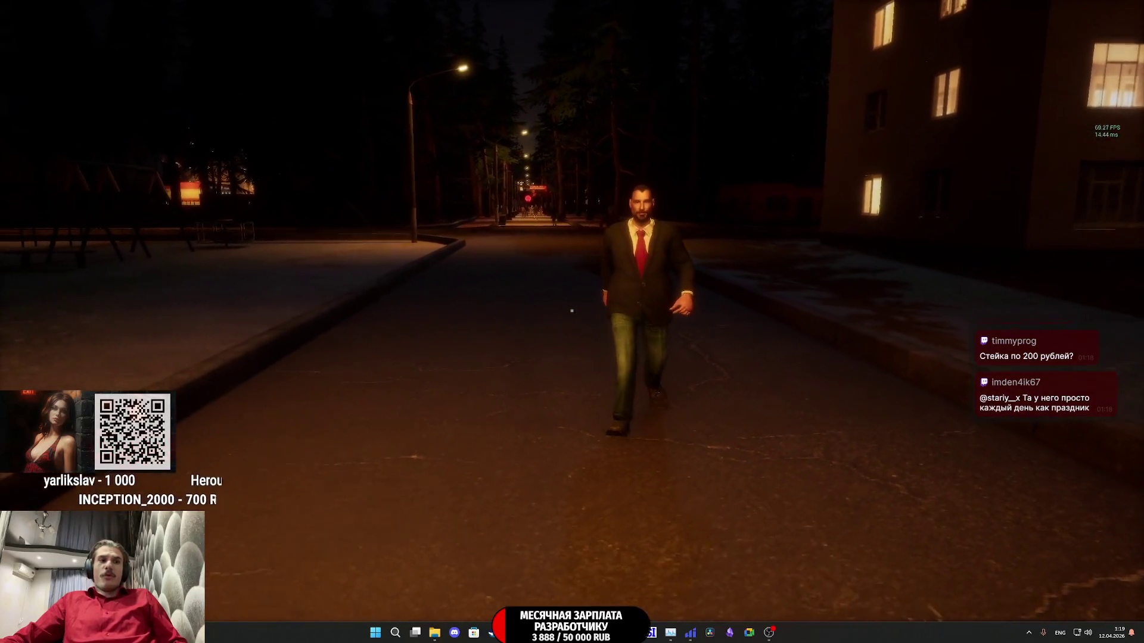
Step: Use the Tab item slots to put the apartment keys in hand
key(Tab)
click(600, 563)
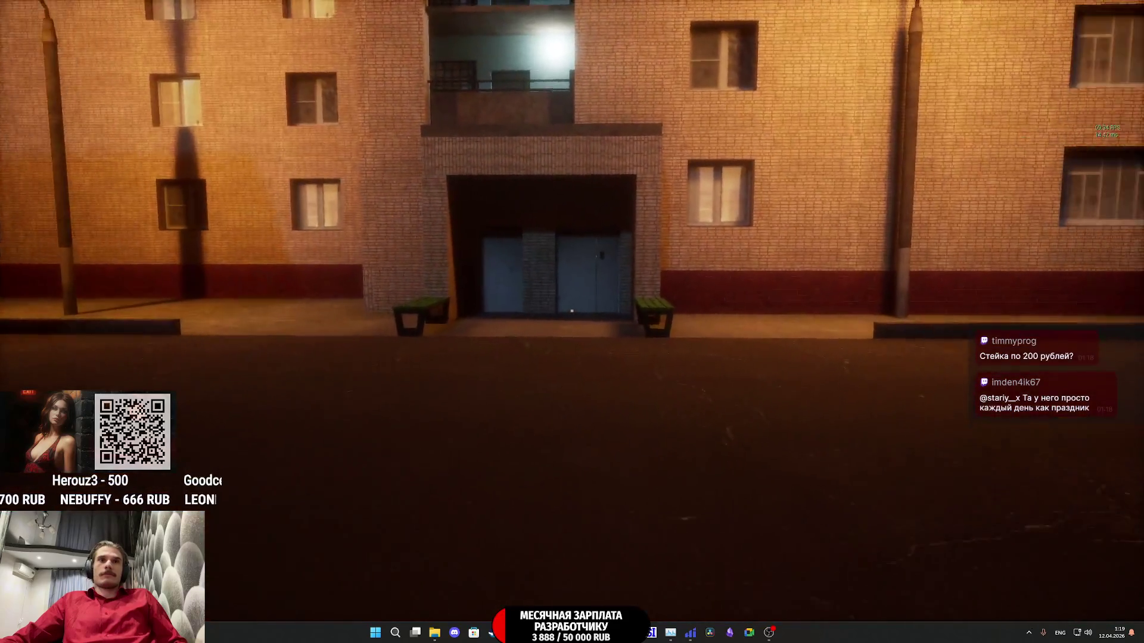
key(Tab)
click(554, 470)
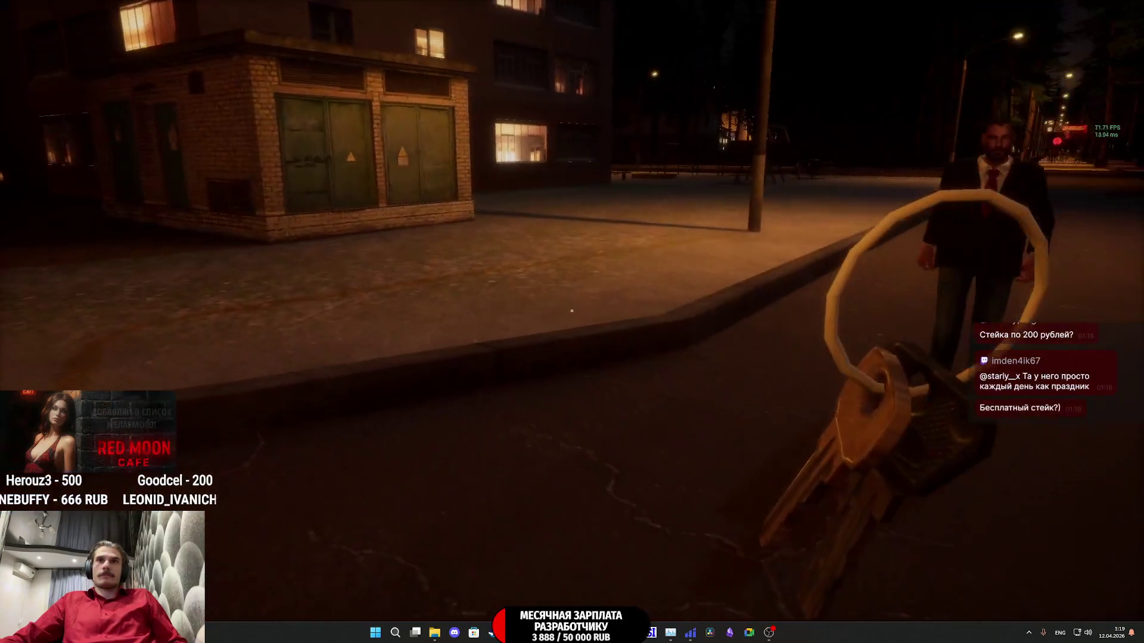
key(Tab)
click(543, 506)
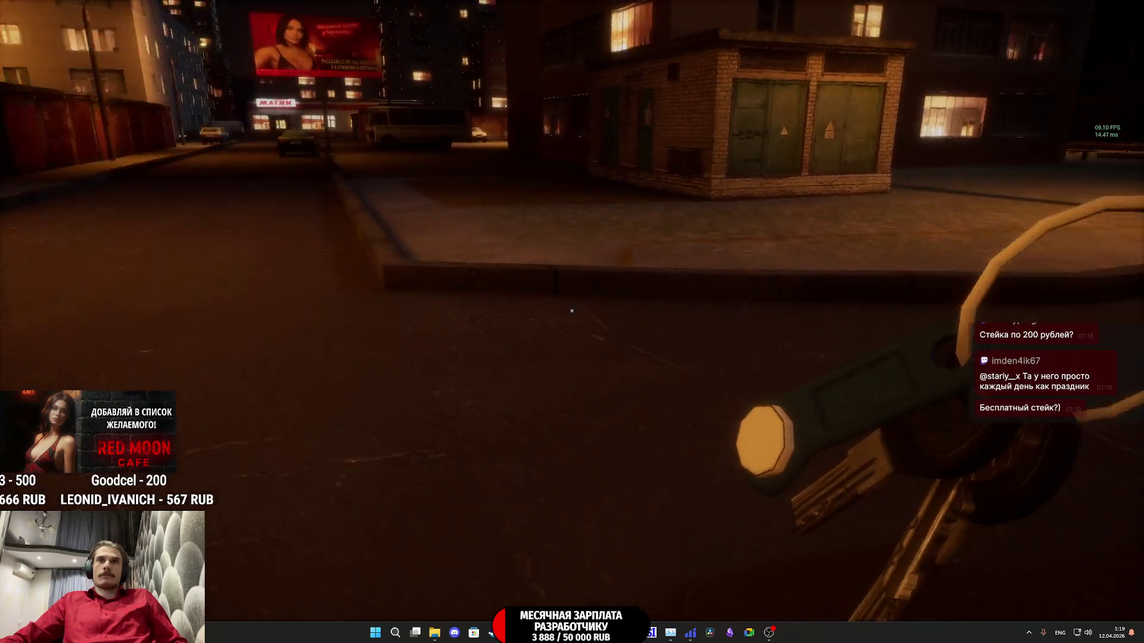
Step: Walk to the right-hand entrance door and open it with the intercom fob
key(w)
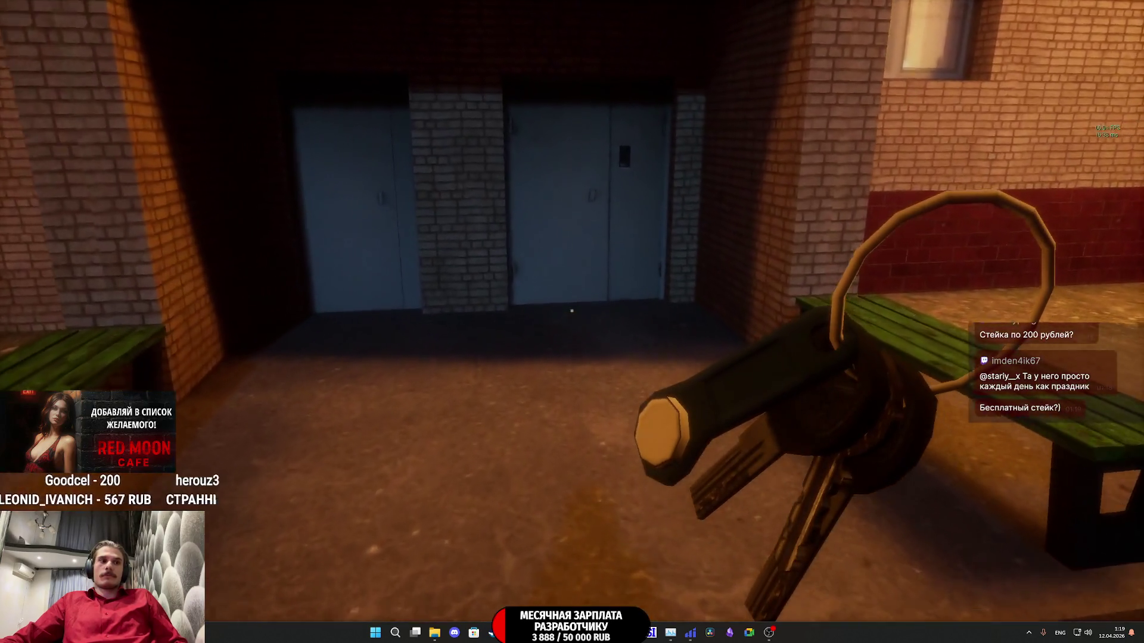
key(w)
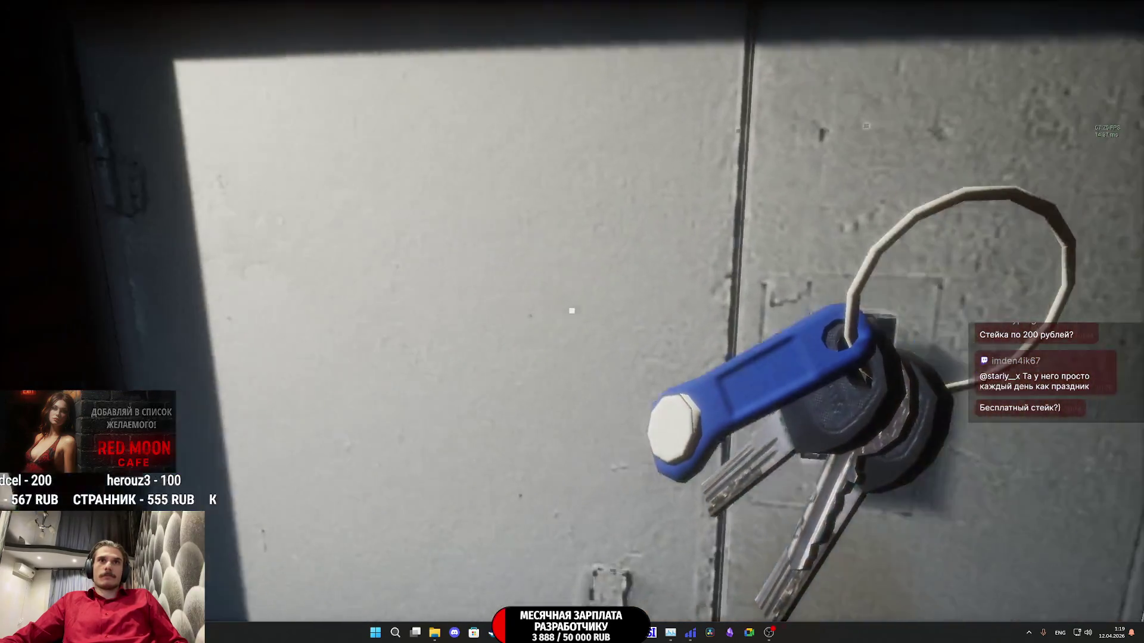
click(571, 310)
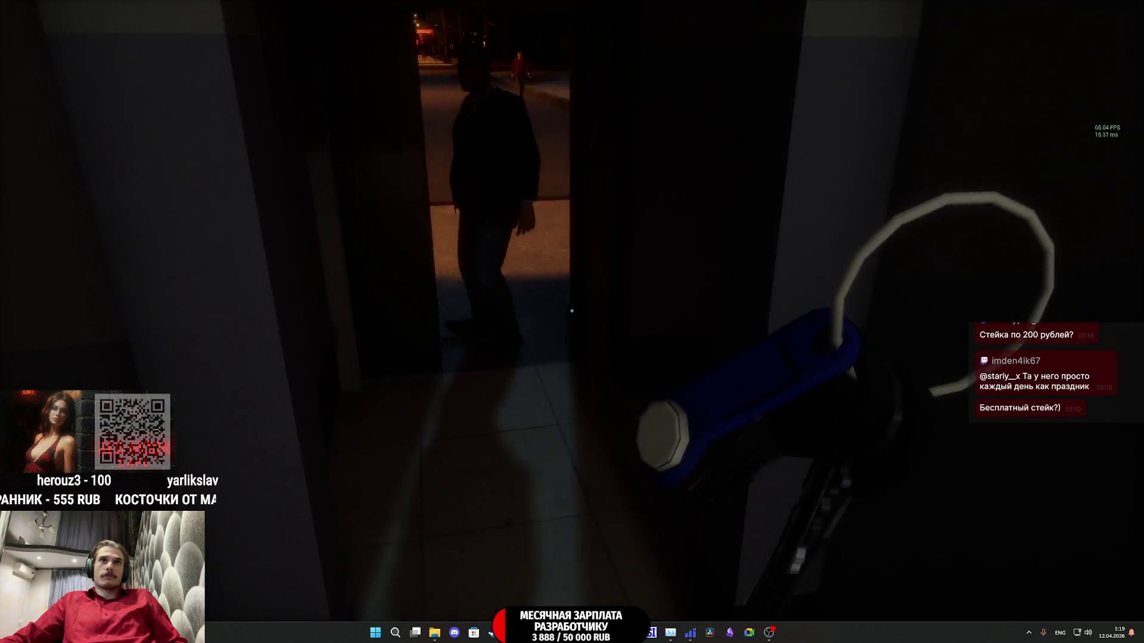
key(w)
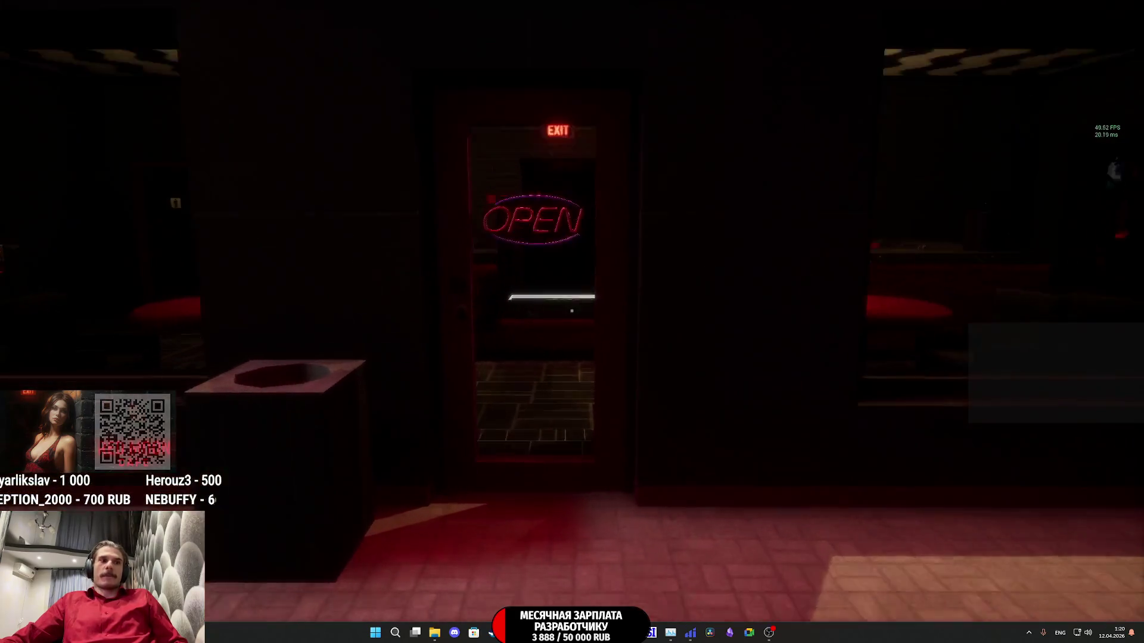
Step: Walk into the Red Moon Cafe and switch on the jukebox
scroll(572, 321, down, 3)
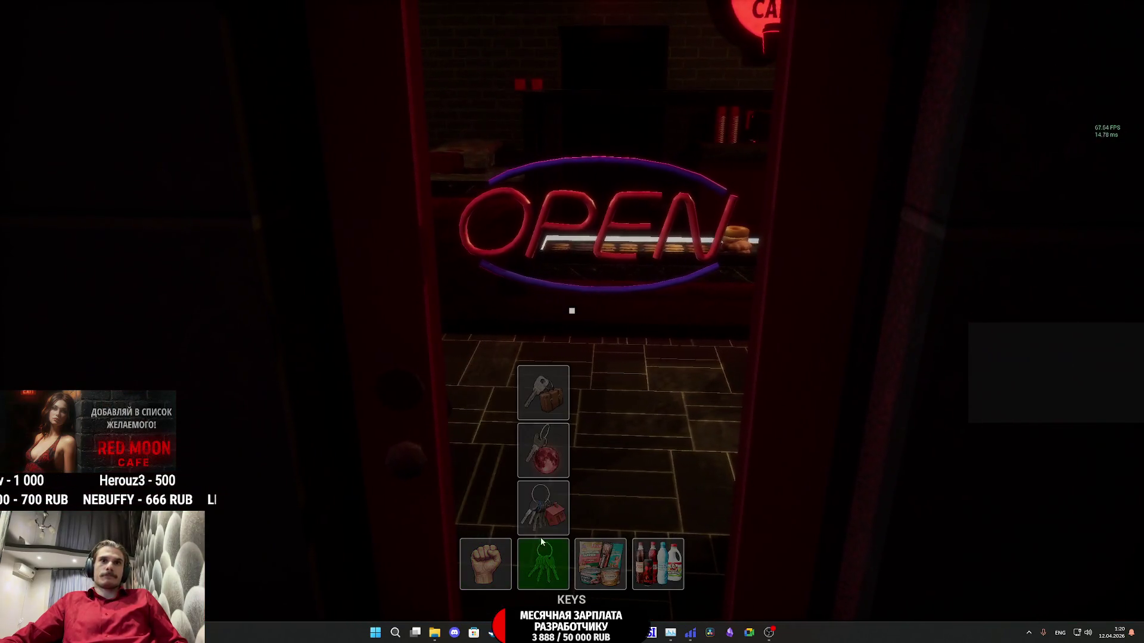
key(w)
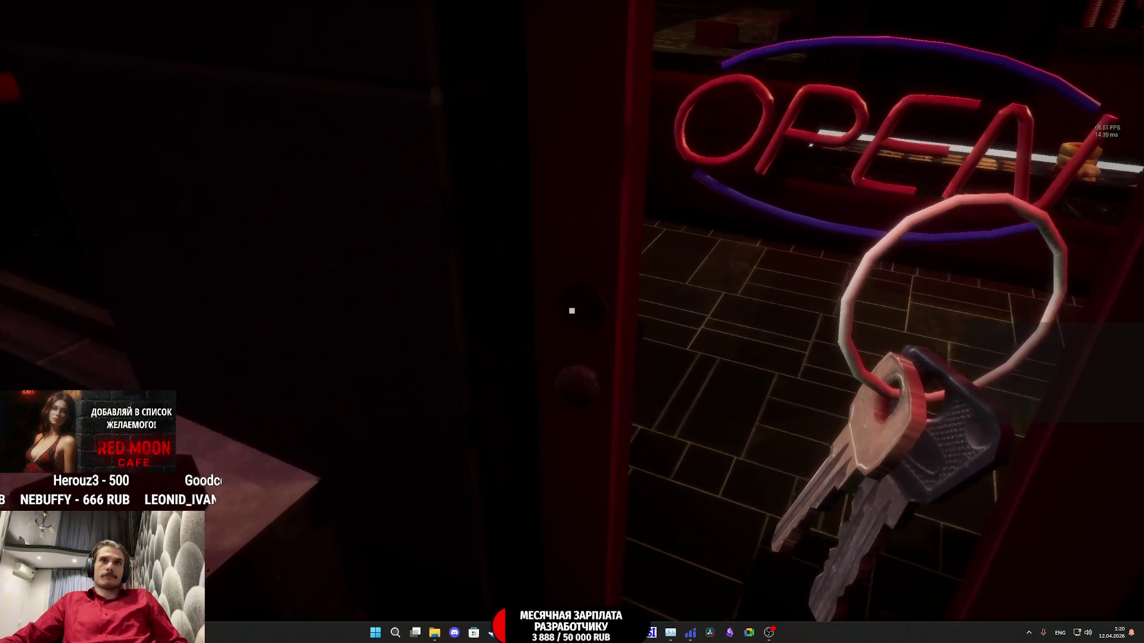
key(w)
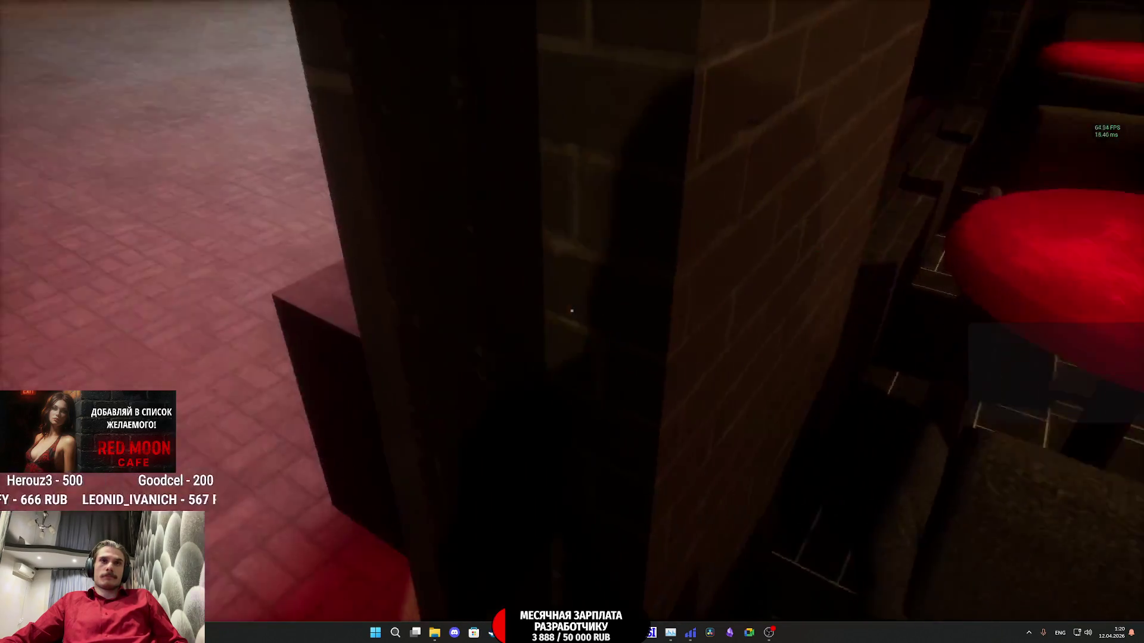
key(w)
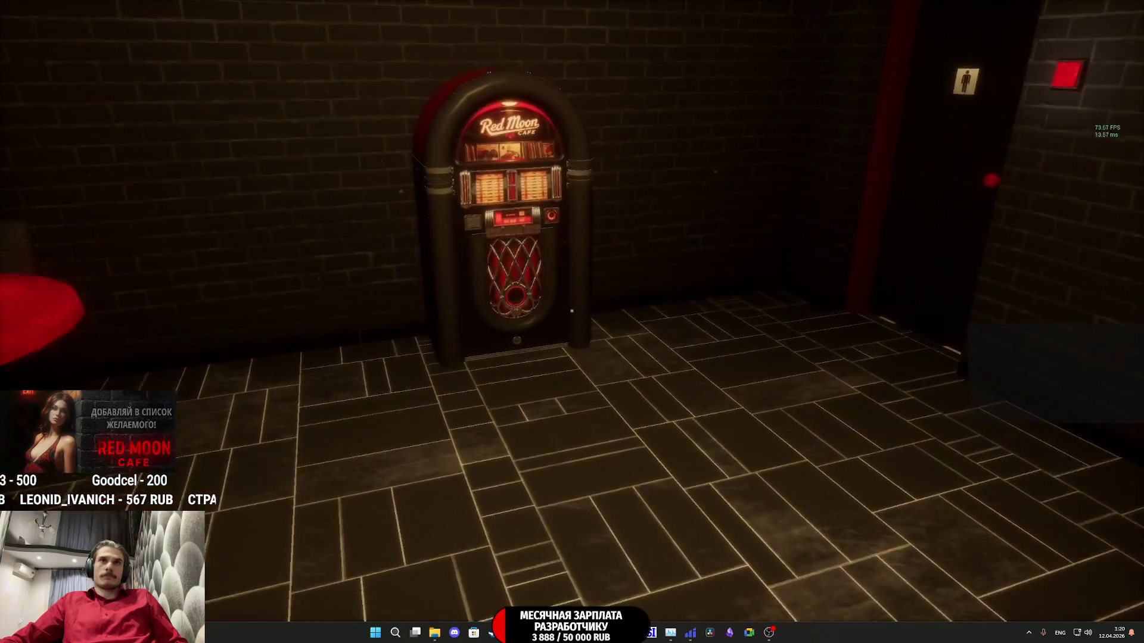
key(e)
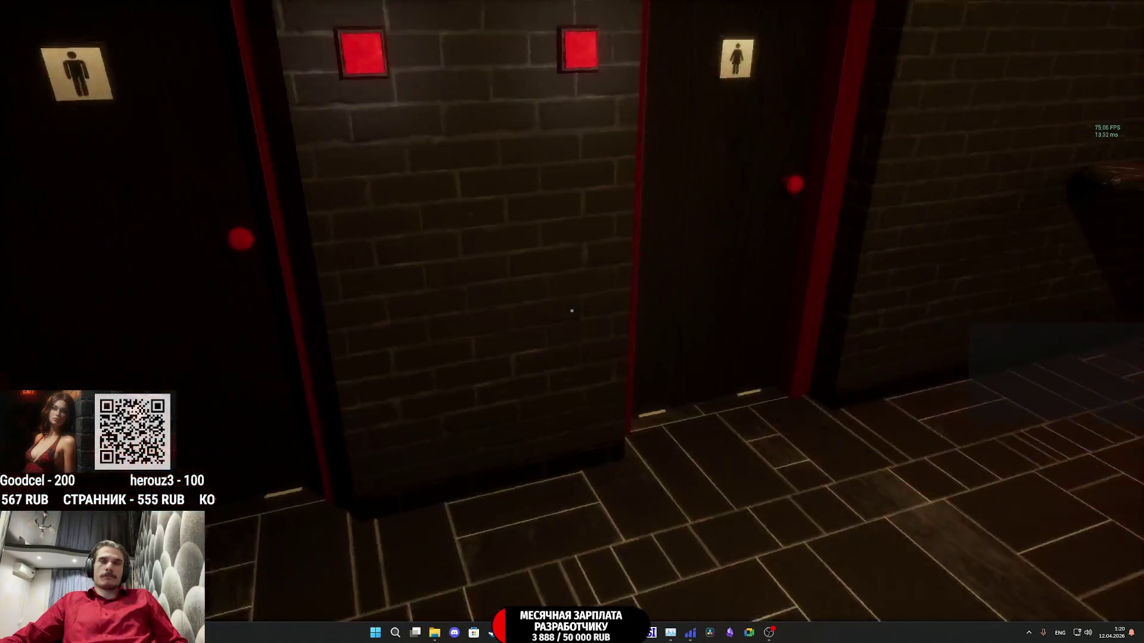
Step: Enter the restroom, gesture at the mirror, then walk back toward the bar's coffee machine
key(w)
key(e)
key(w)
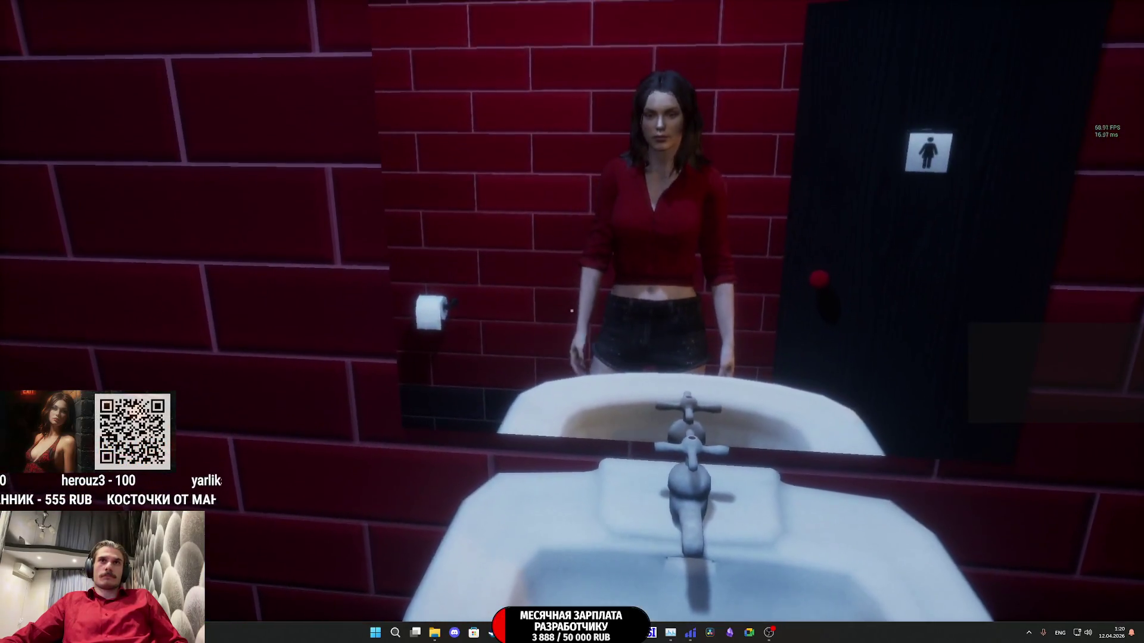
click(572, 310)
key(w)
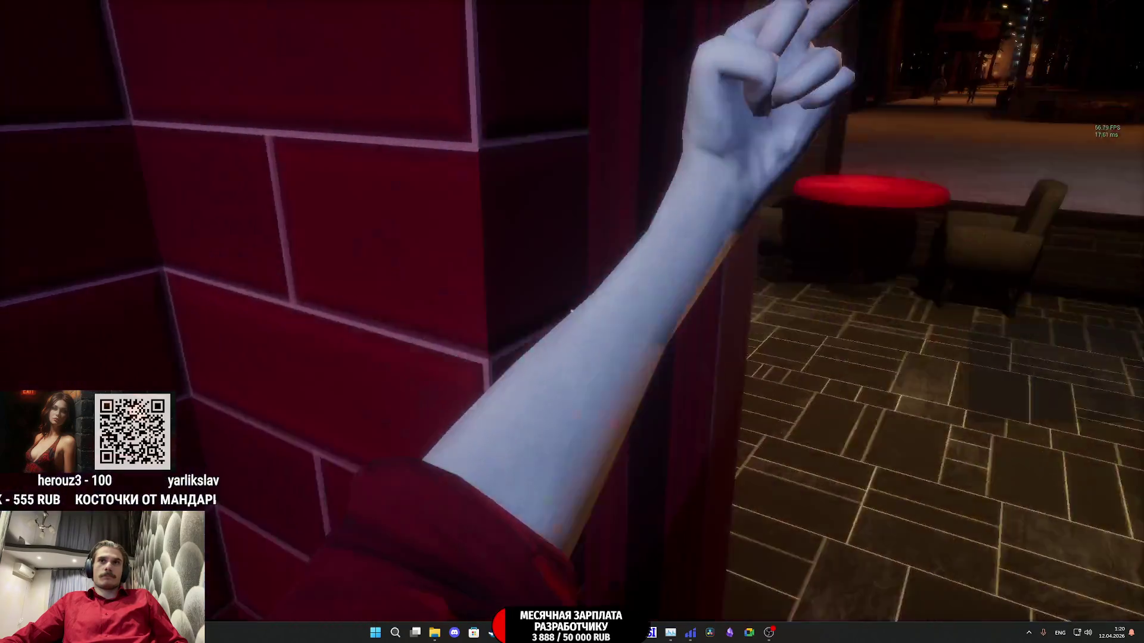
key(w)
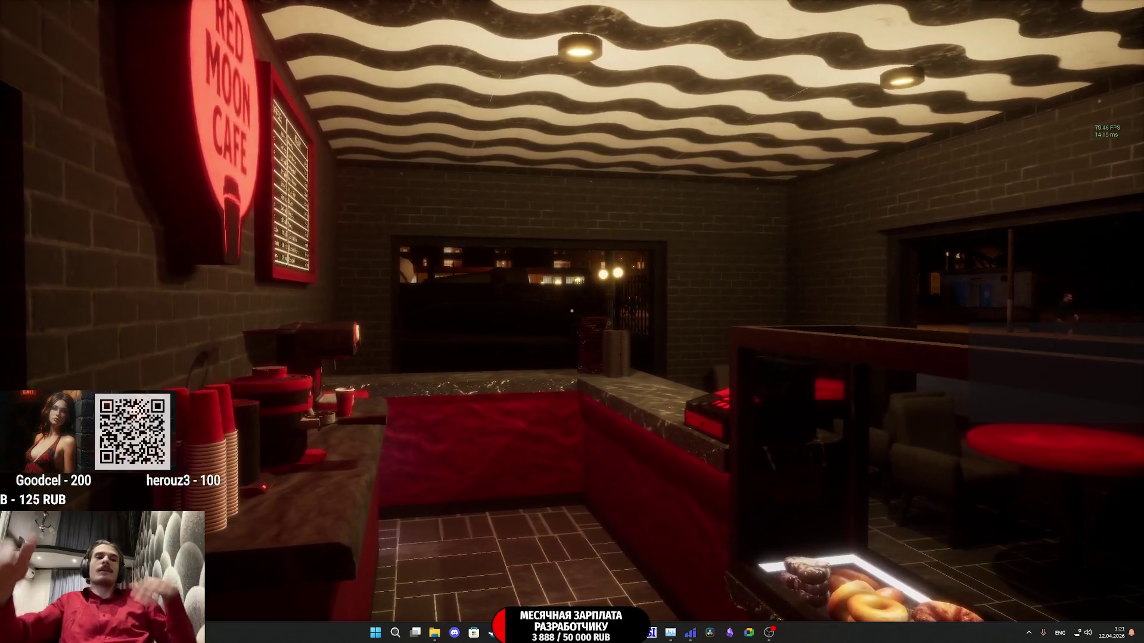
Step: Move behind the cafe counter and on to the front door, where the shop status reads OPEN
key(w)
key(w)
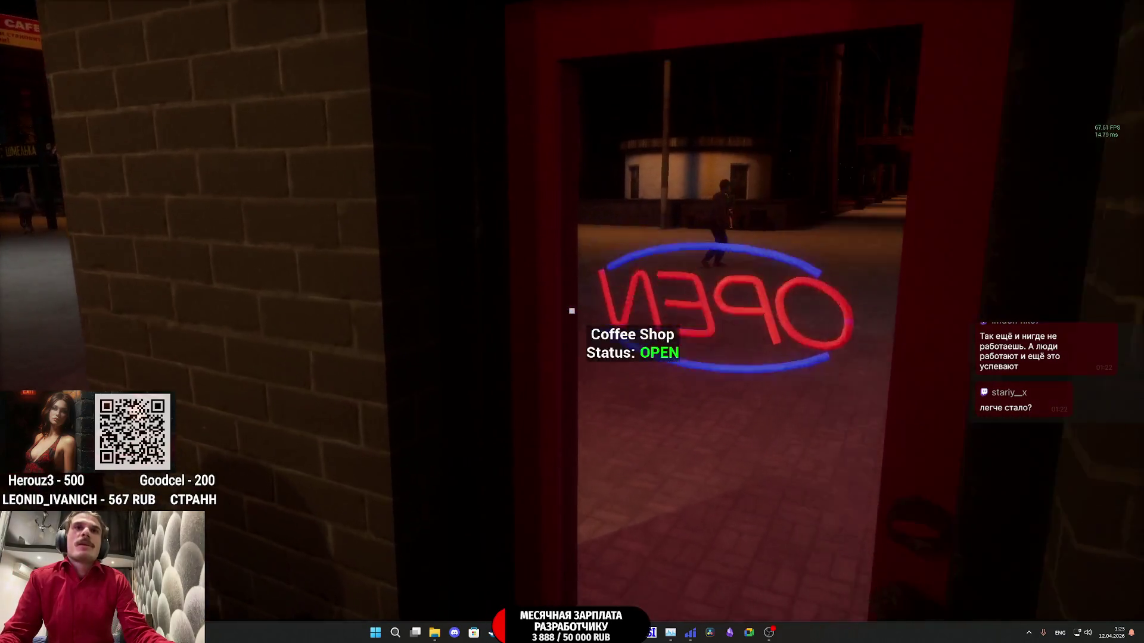
Step: Walk through the cafe past the jukebox to the red window table, then stop the playtest with Esc
key(w)
key(w)
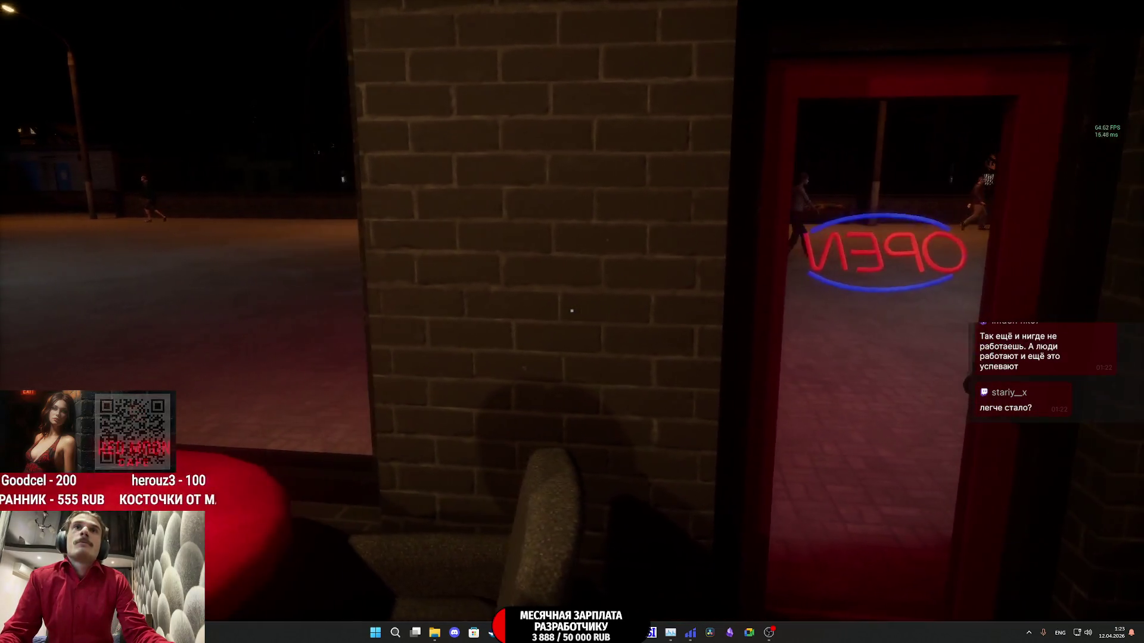
key(w)
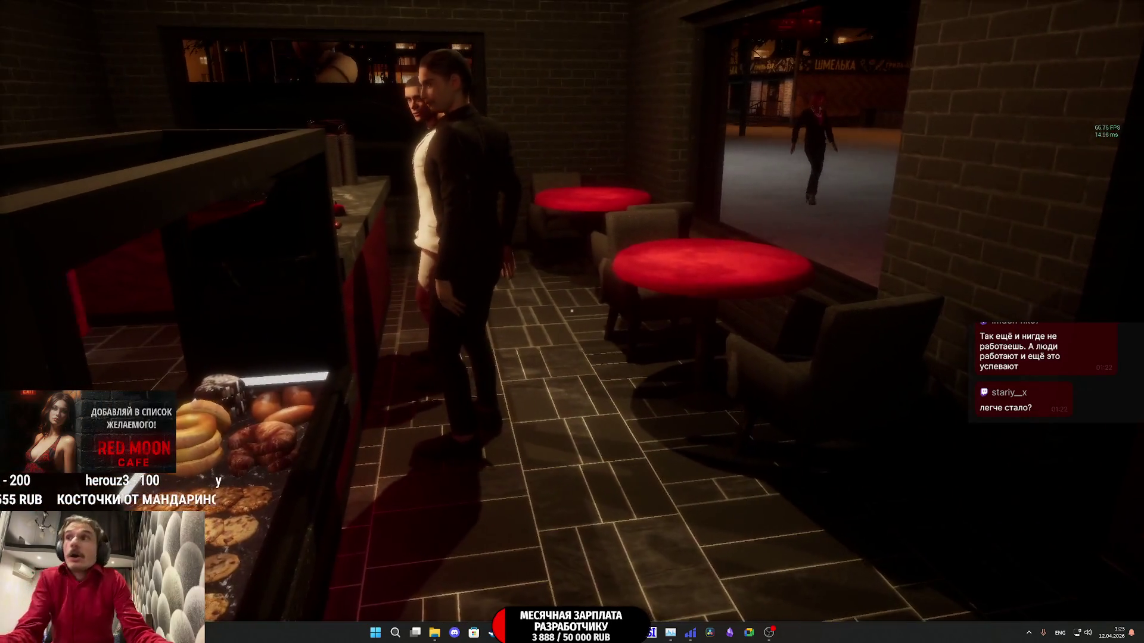
key(w)
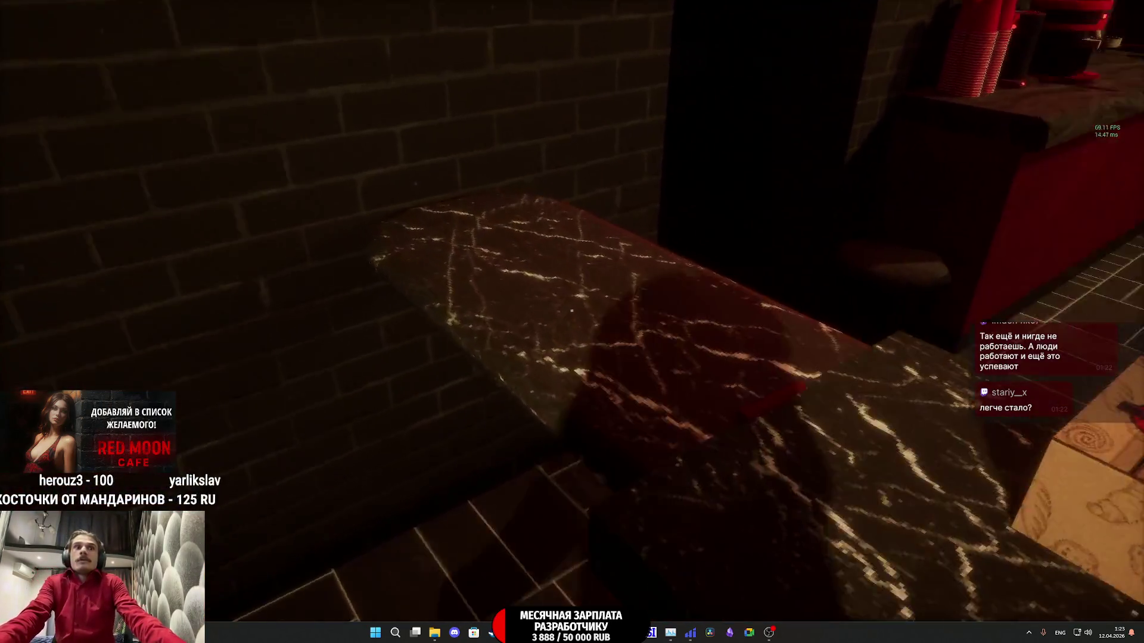
key(w)
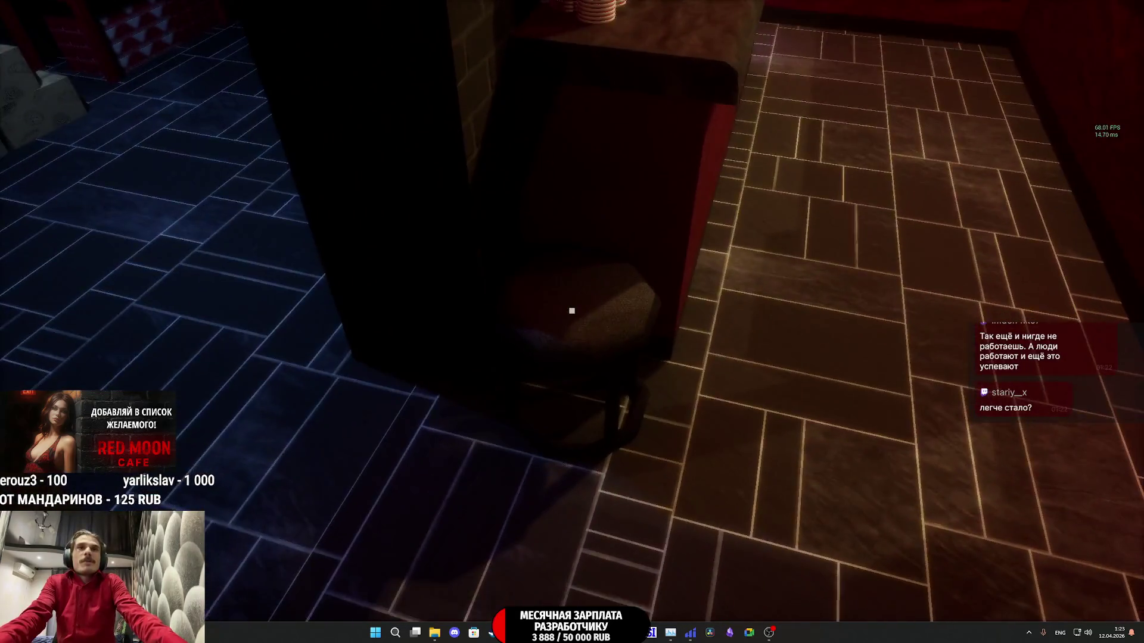
key(s)
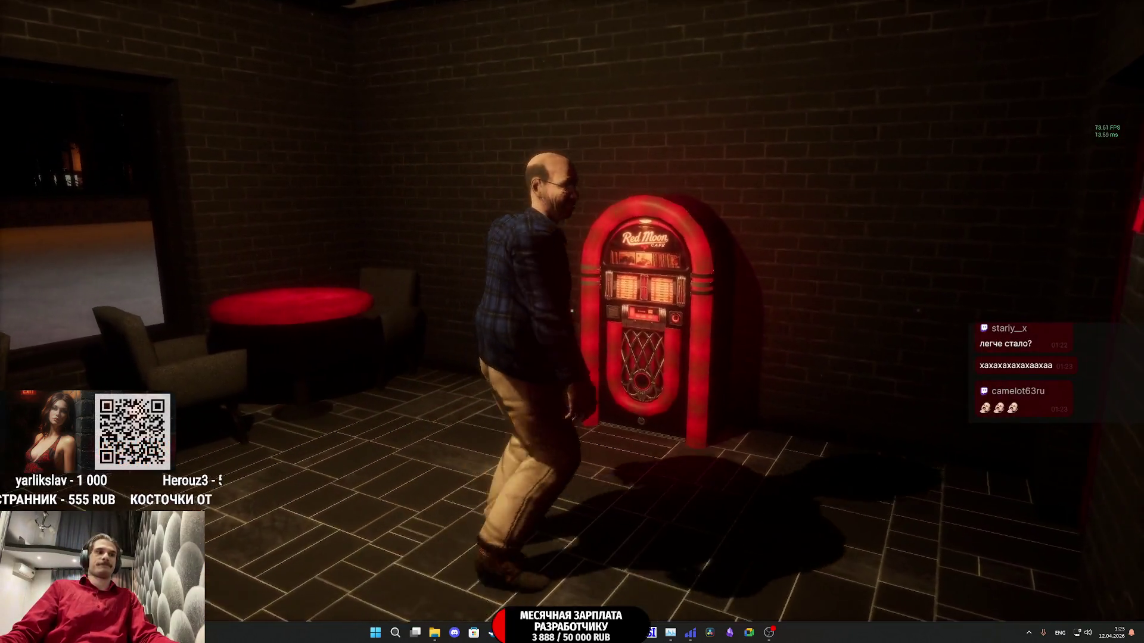
key(w)
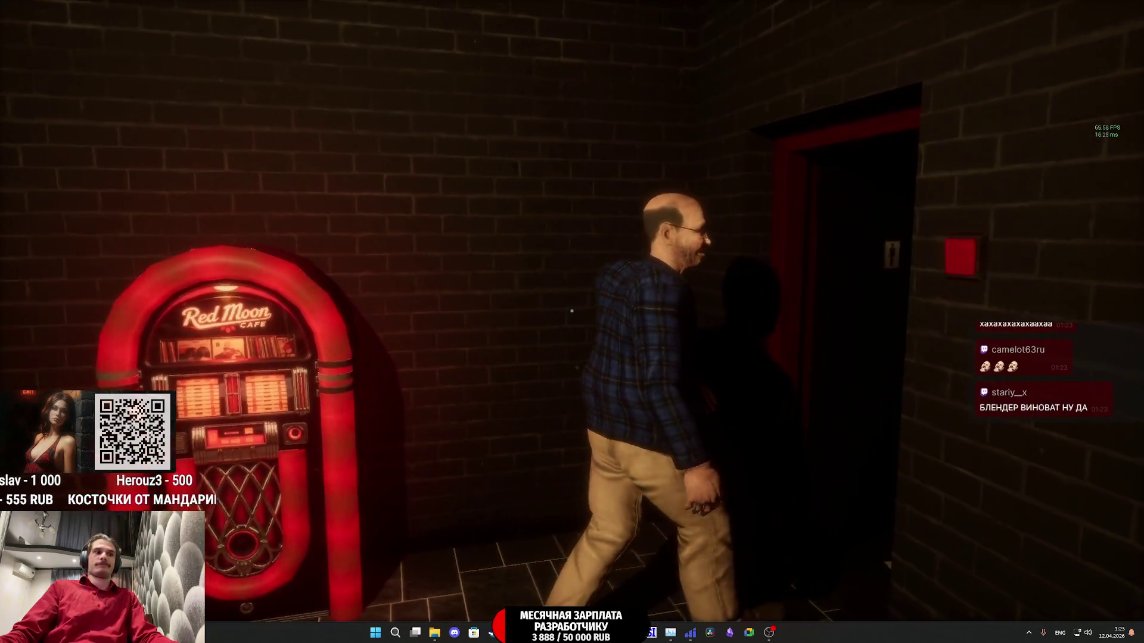
key(w)
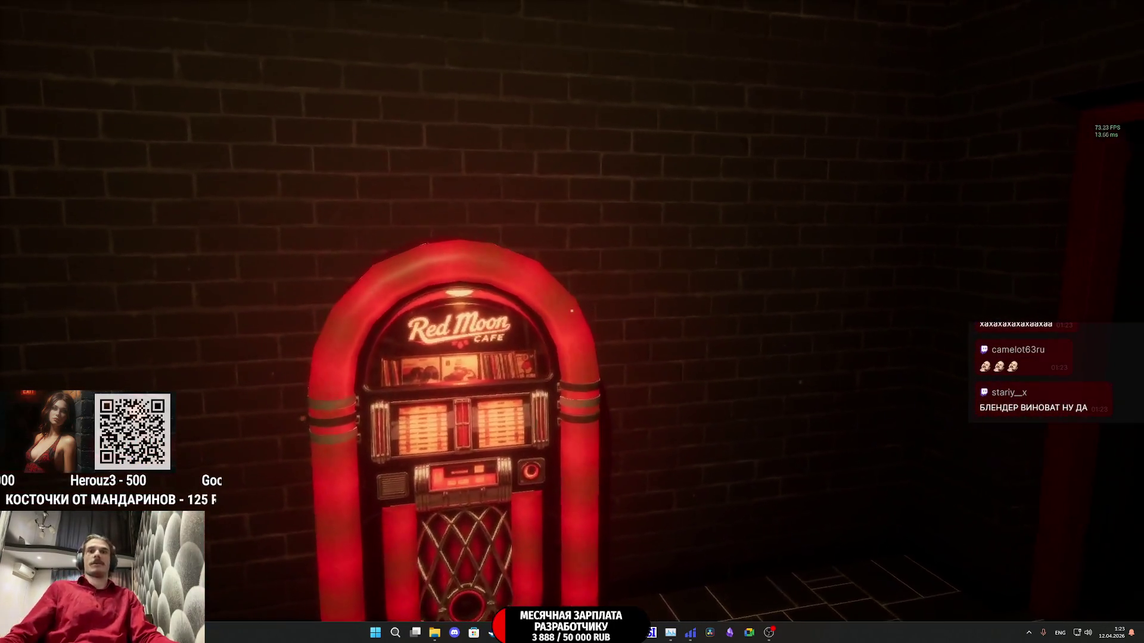
key(w)
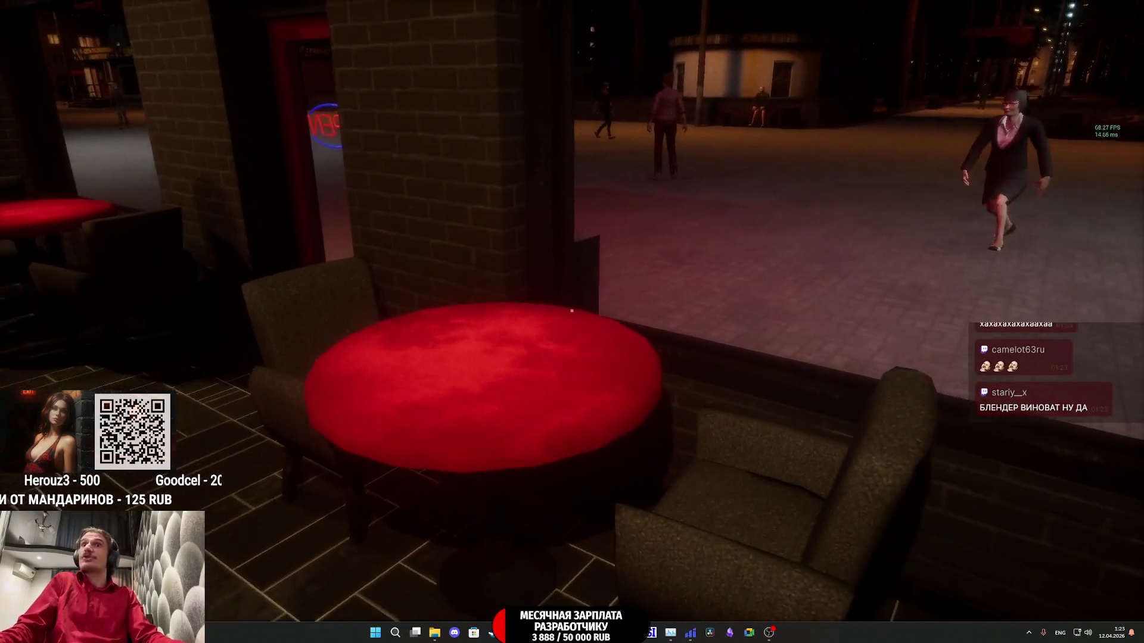
key(Escape)
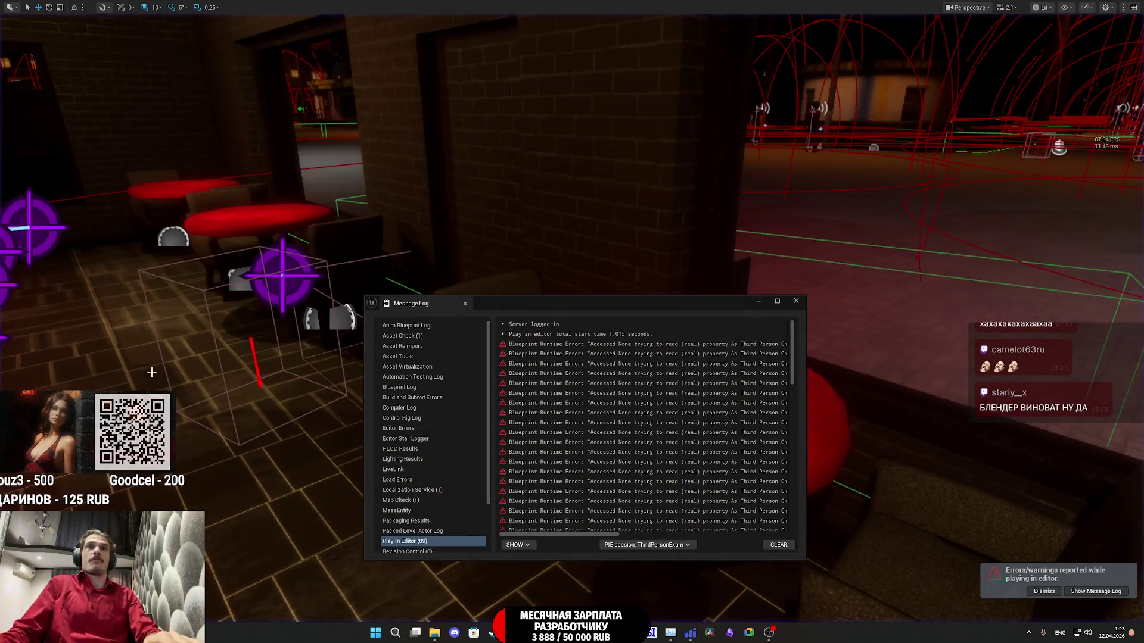
Step: Scroll the Message Log to the Play Sound at Location error and follow its link to Pillower_ABP's EventGraph
drag(579, 533, 757, 538)
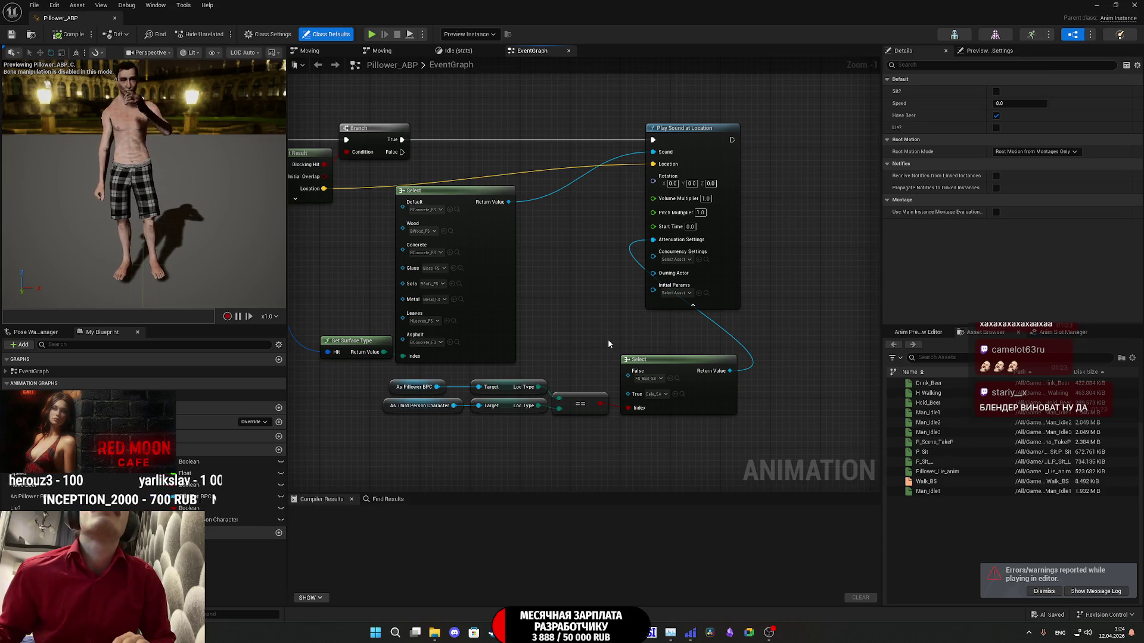
scroll(608, 338, down, 3)
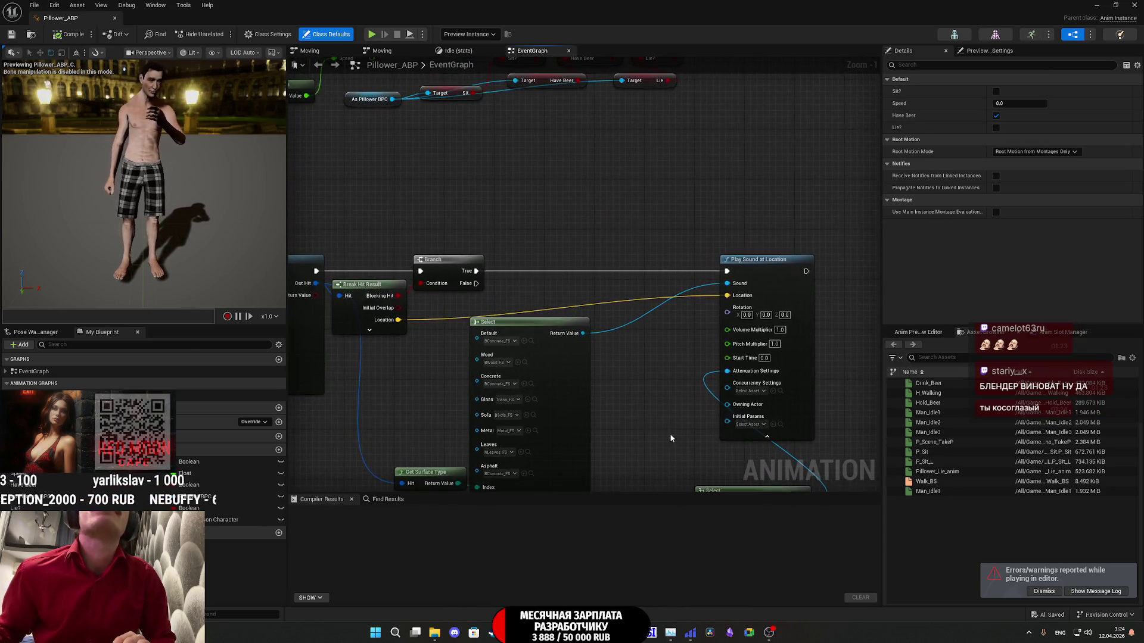
scroll(726, 177, up, 4)
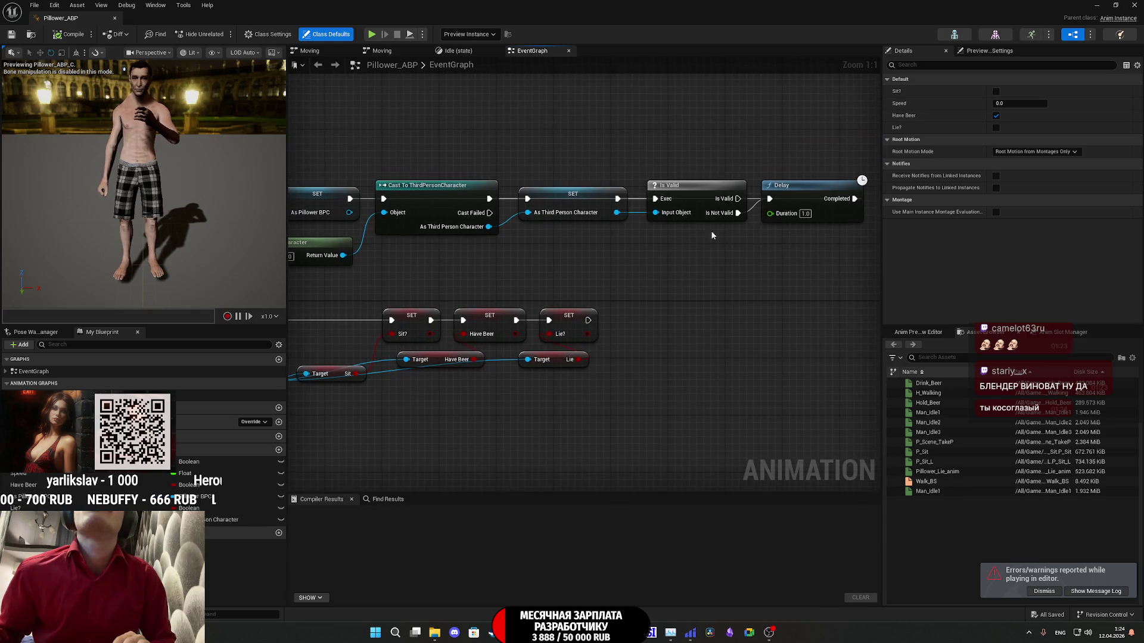
drag(802, 200, 806, 198)
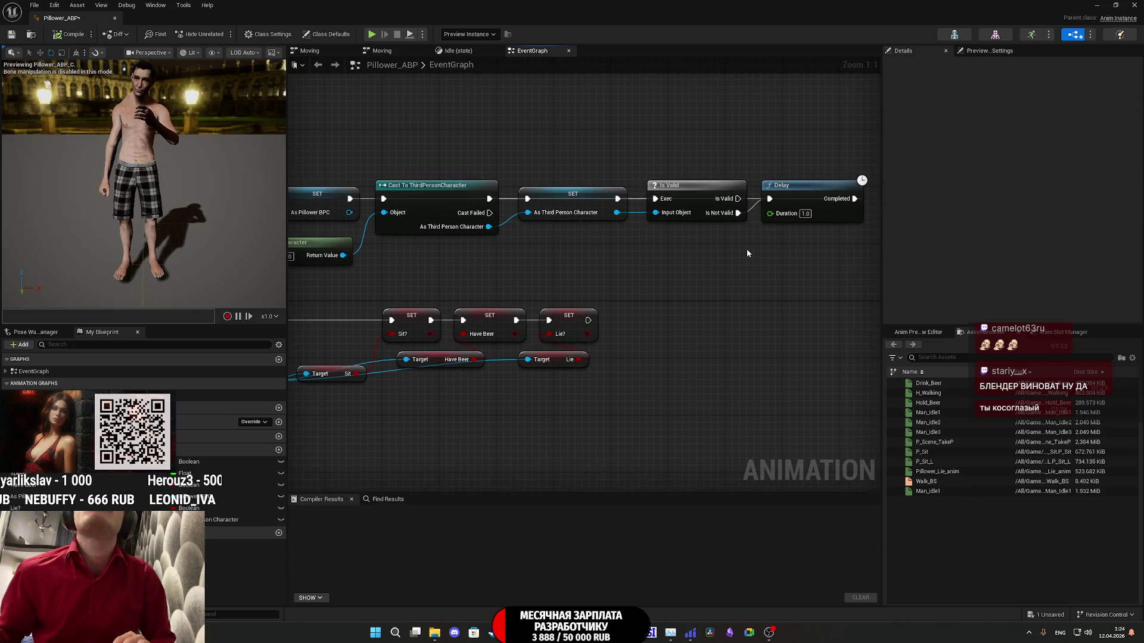
key(ctrl+s)
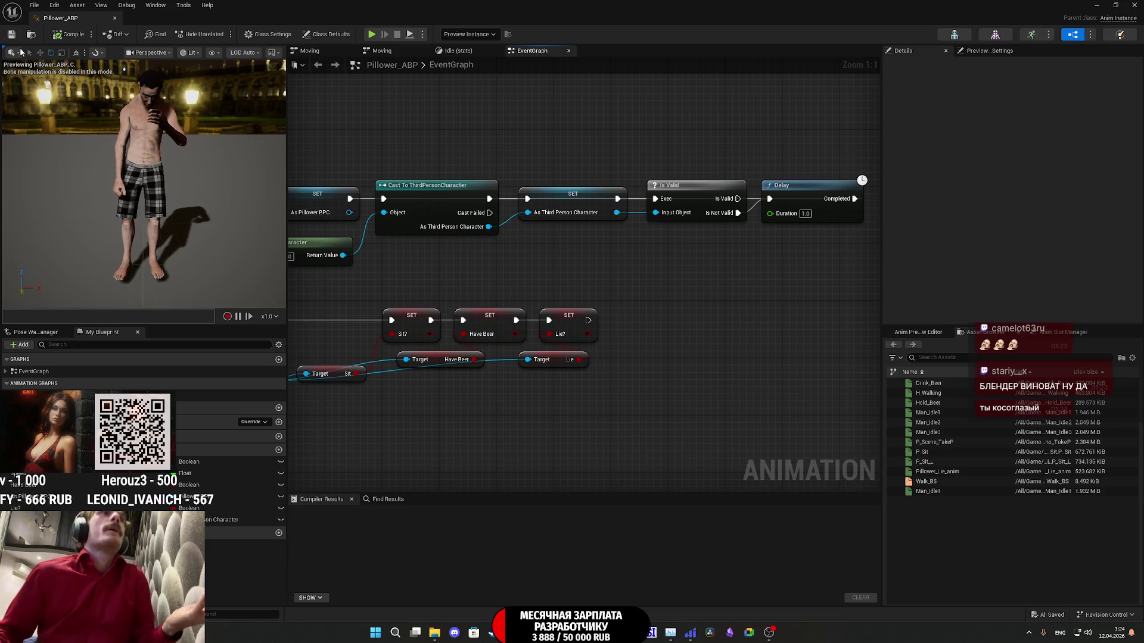
mouse_move(638, 394)
mouse_down()
mouse_move(755, 213)
mouse_move(782, 70)
mouse_move(735, 313)
mouse_move(583, 230)
mouse_move(783, 401)
mouse_move(802, 436)
mouse_move(612, 210)
mouse_move(411, 132)
mouse_up()
scroll(781, 69, down, 2)
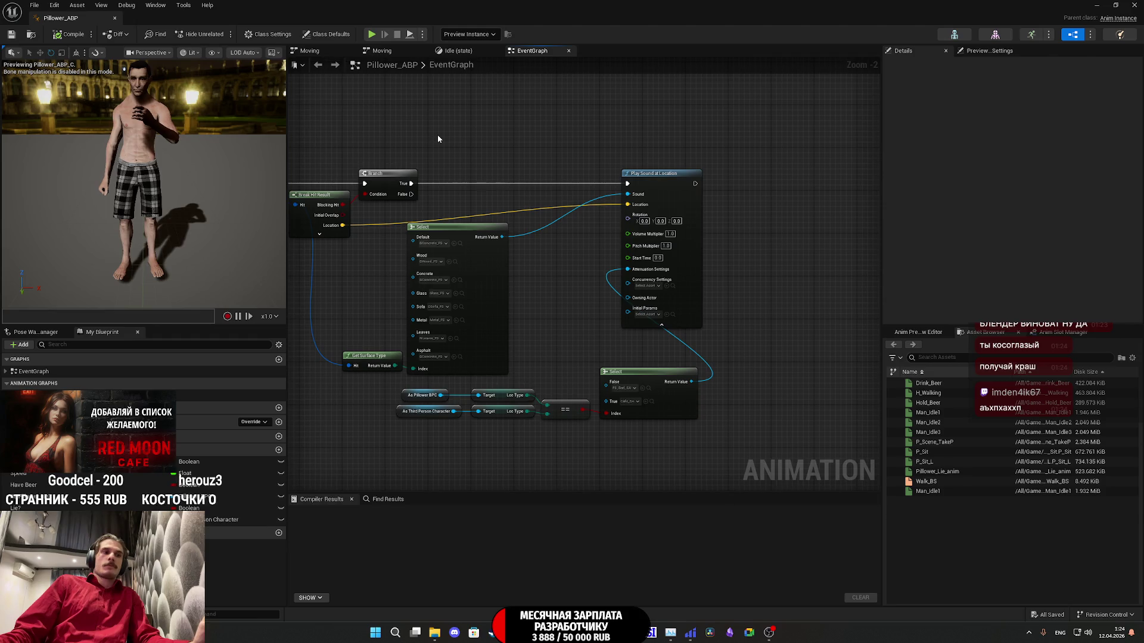
drag(512, 153, 518, 157)
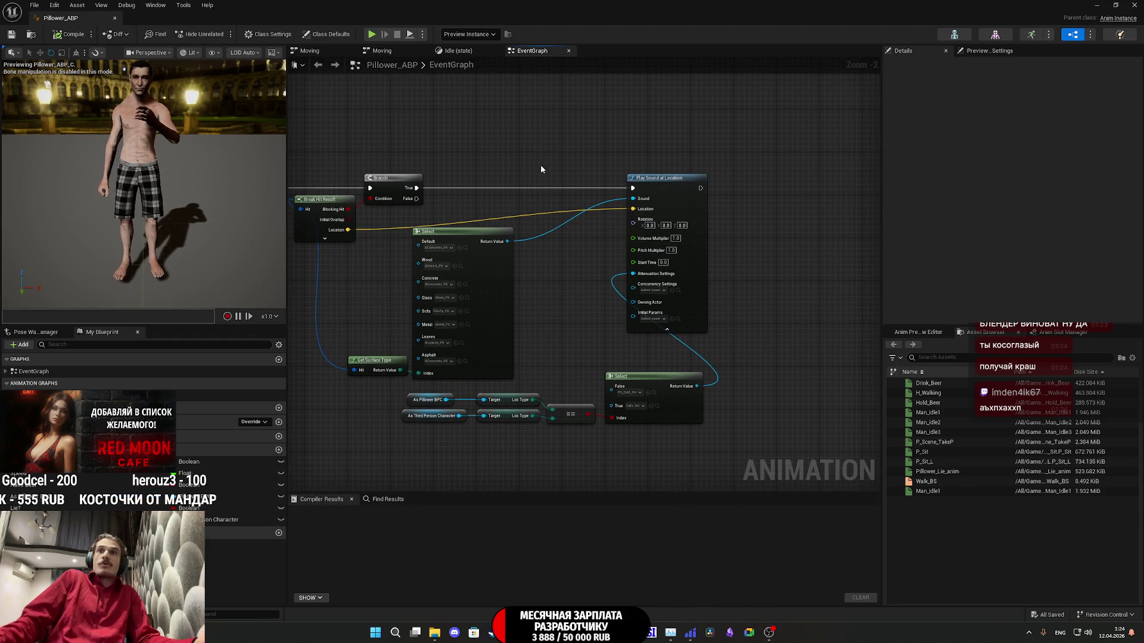
mouse_move(606, 136)
mouse_down()
mouse_move(662, 174)
mouse_move(745, 286)
mouse_move(792, 416)
mouse_move(819, 449)
mouse_up()
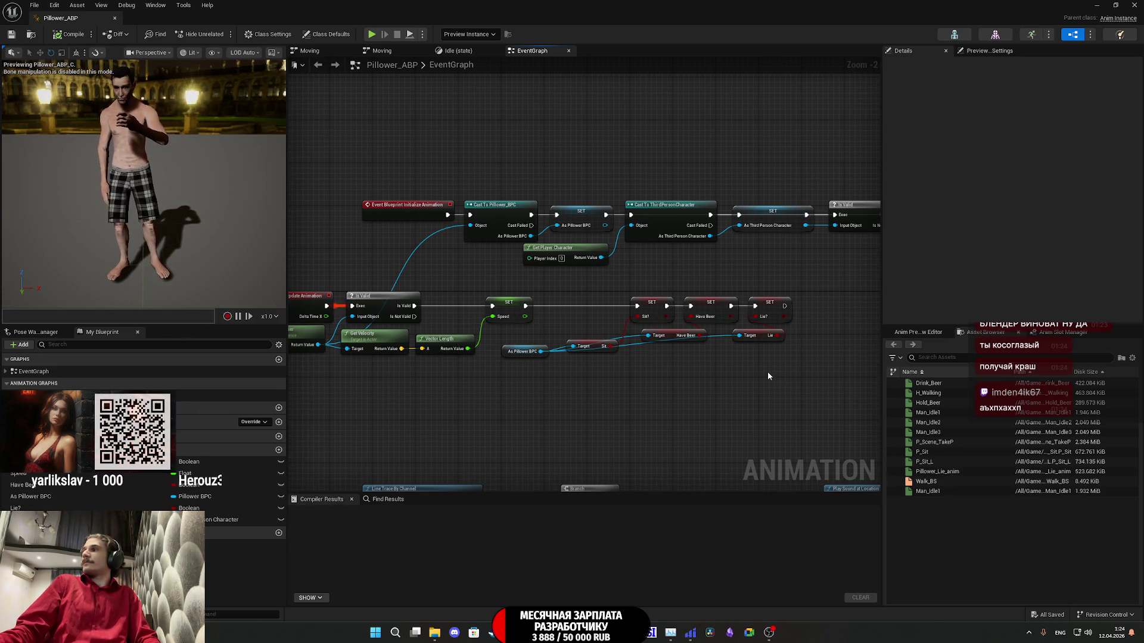
mouse_move(741, 368)
mouse_down()
mouse_move(564, 362)
mouse_move(624, 370)
mouse_up()
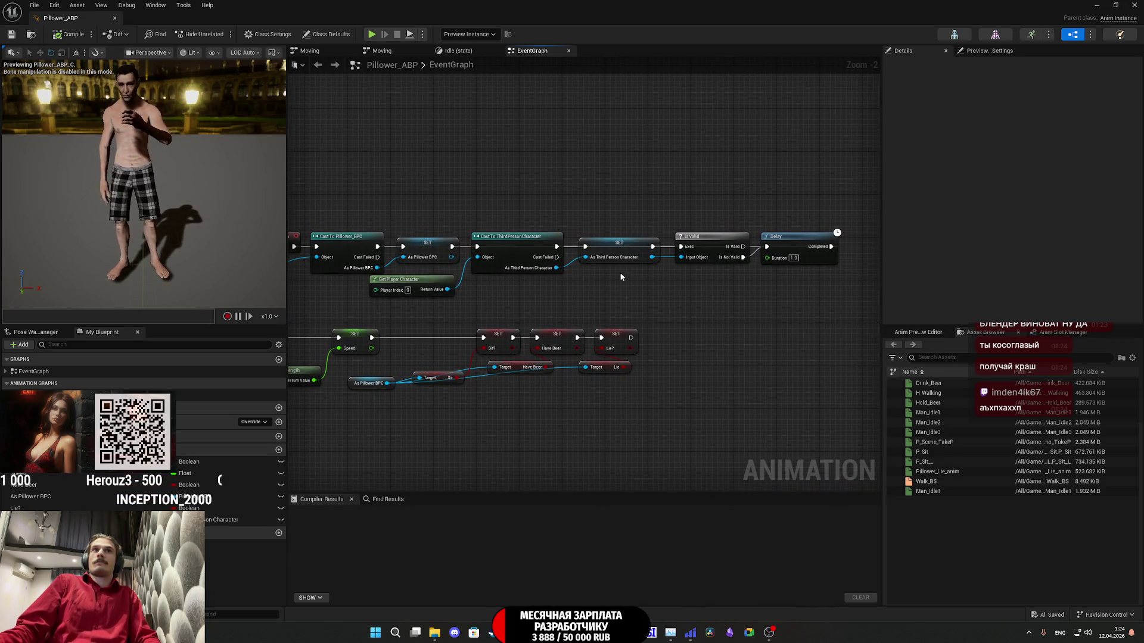
drag(527, 243, 525, 241)
click(585, 314)
drag(585, 315, 613, 94)
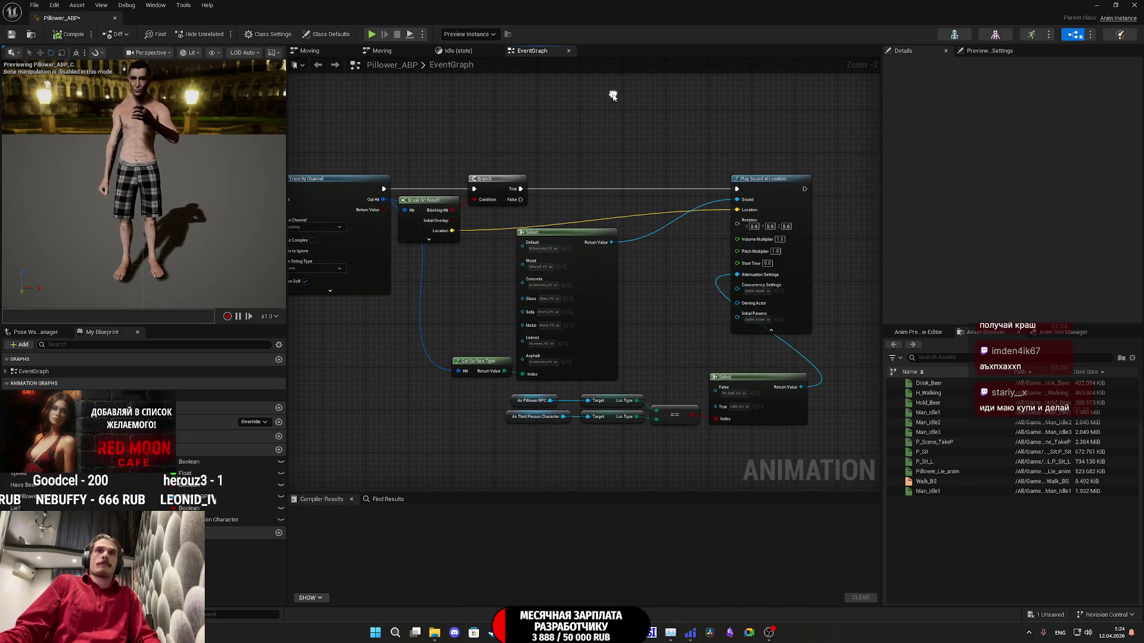
mouse_move(725, 245)
mouse_down()
mouse_move(667, 224)
mouse_move(671, 149)
mouse_up()
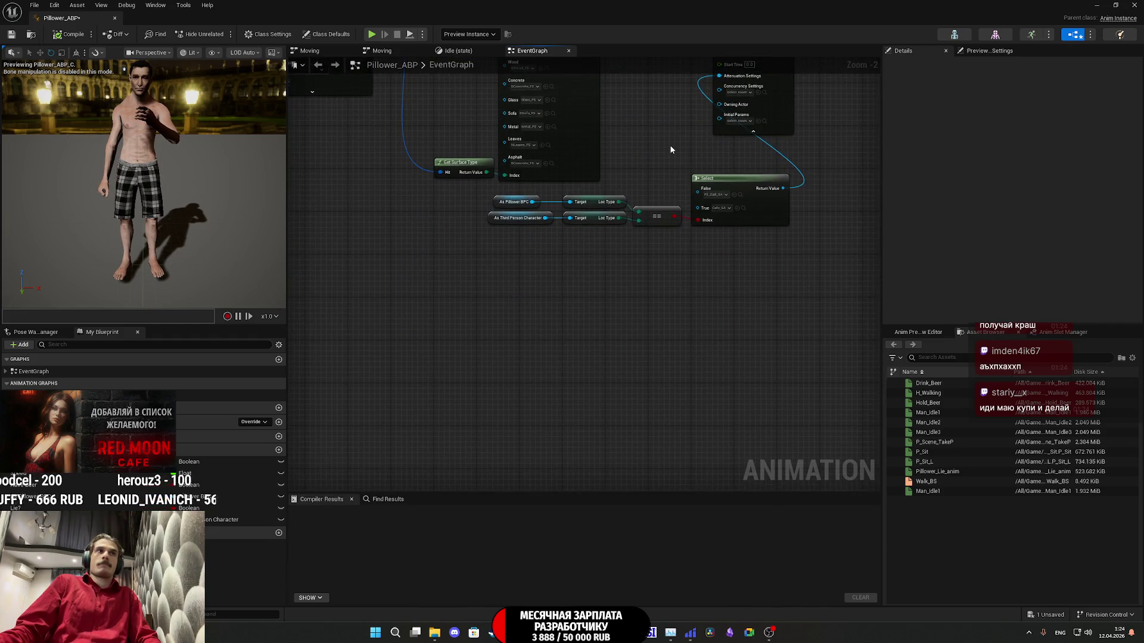
scroll(635, 246, up, 2)
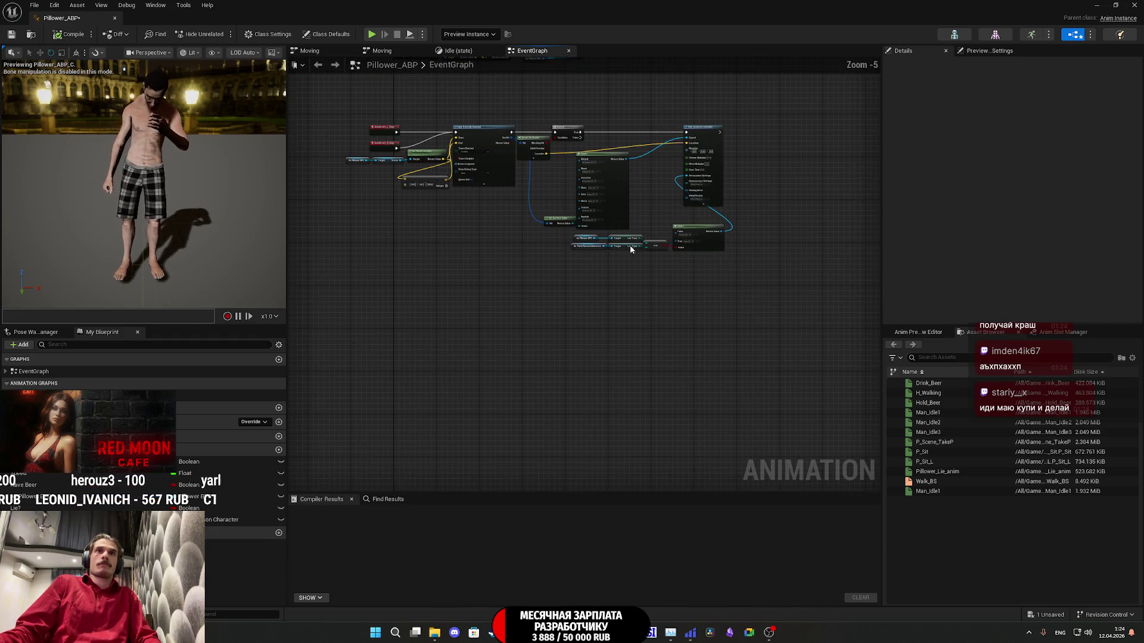
mouse_move(634, 246)
mouse_down()
mouse_move(704, 219)
mouse_move(685, 227)
mouse_move(664, 204)
mouse_move(697, 215)
mouse_move(685, 223)
mouse_up()
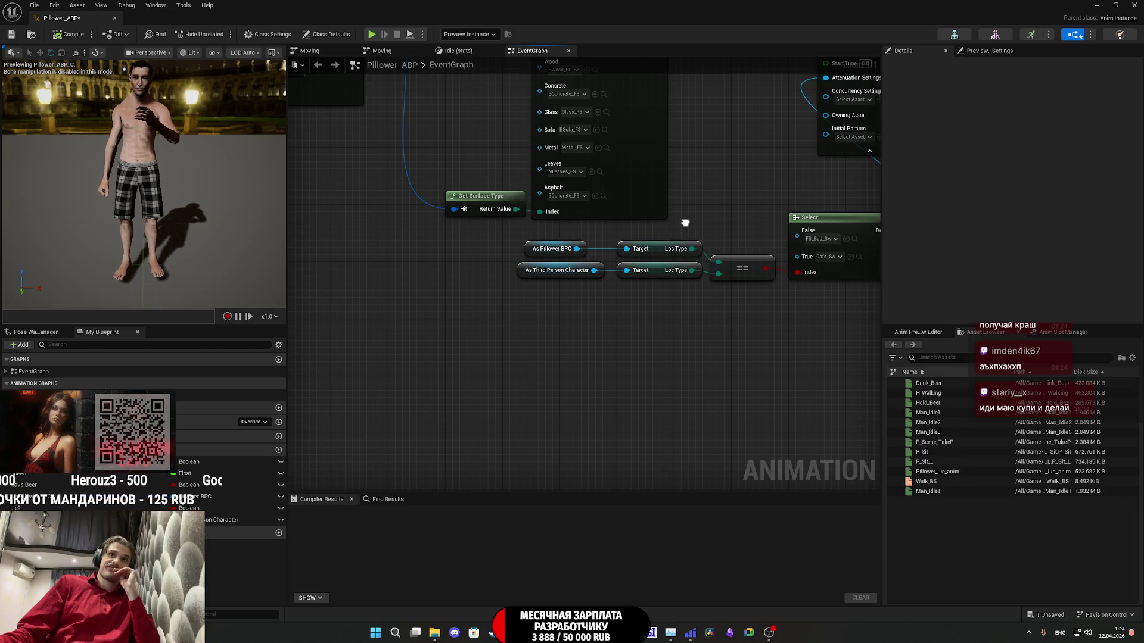
drag(684, 223, 675, 229)
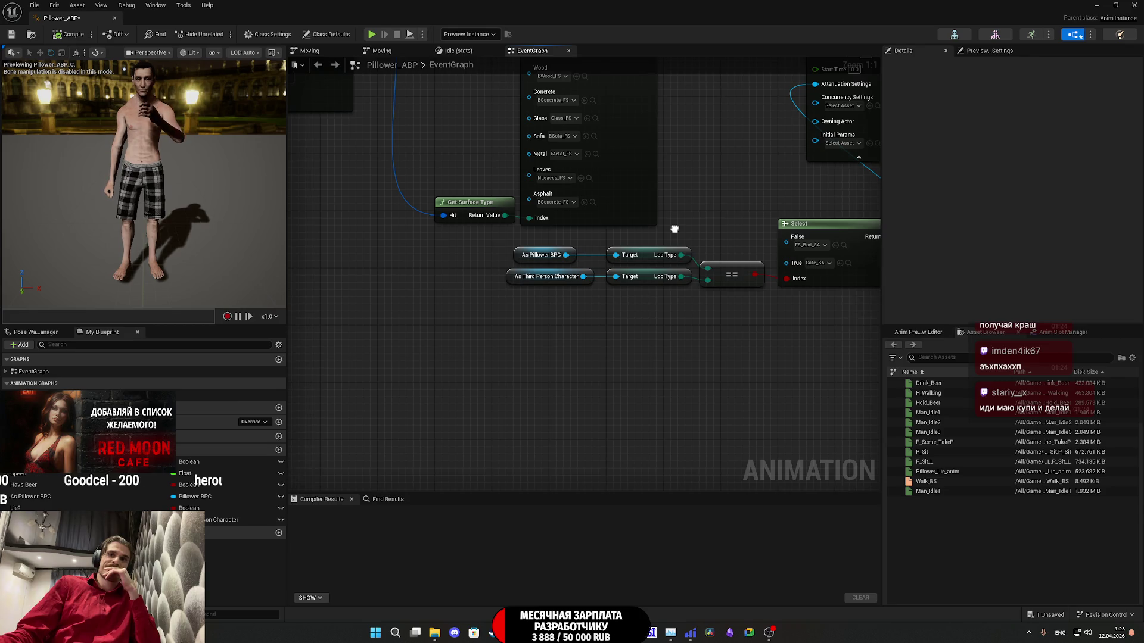
drag(675, 228, 442, 424)
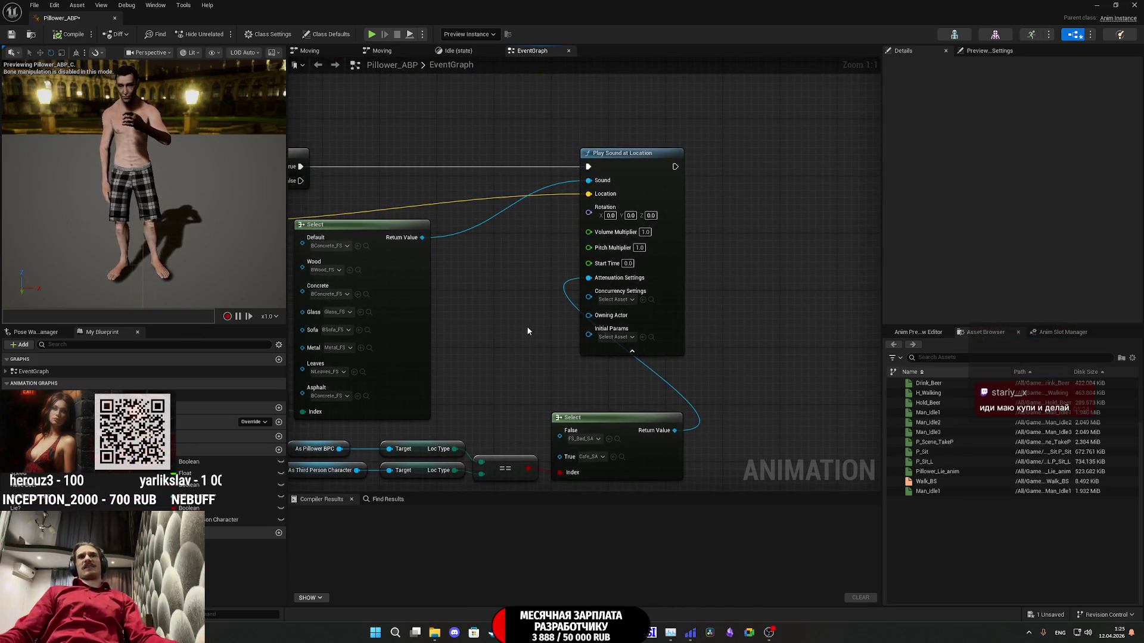
click(632, 351)
mouse_move(658, 271)
mouse_down()
mouse_move(744, 436)
mouse_move(791, 425)
mouse_up()
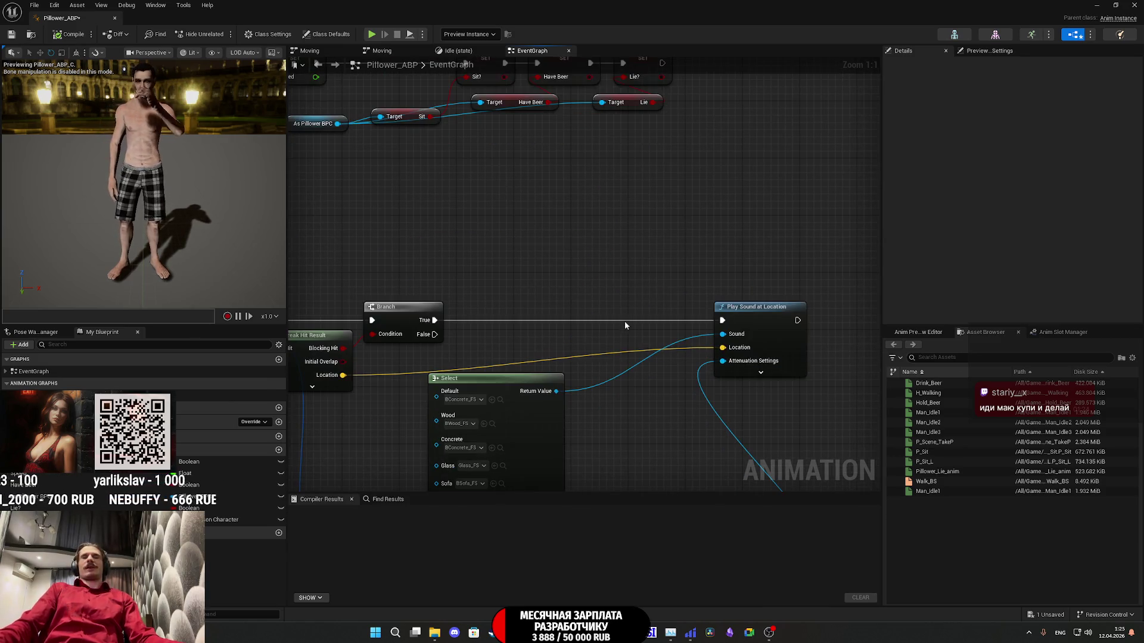
drag(826, 140, 751, 438)
mouse_move(805, 300)
mouse_down()
mouse_move(749, 299)
mouse_move(636, 244)
mouse_move(713, 306)
mouse_move(723, 300)
mouse_up()
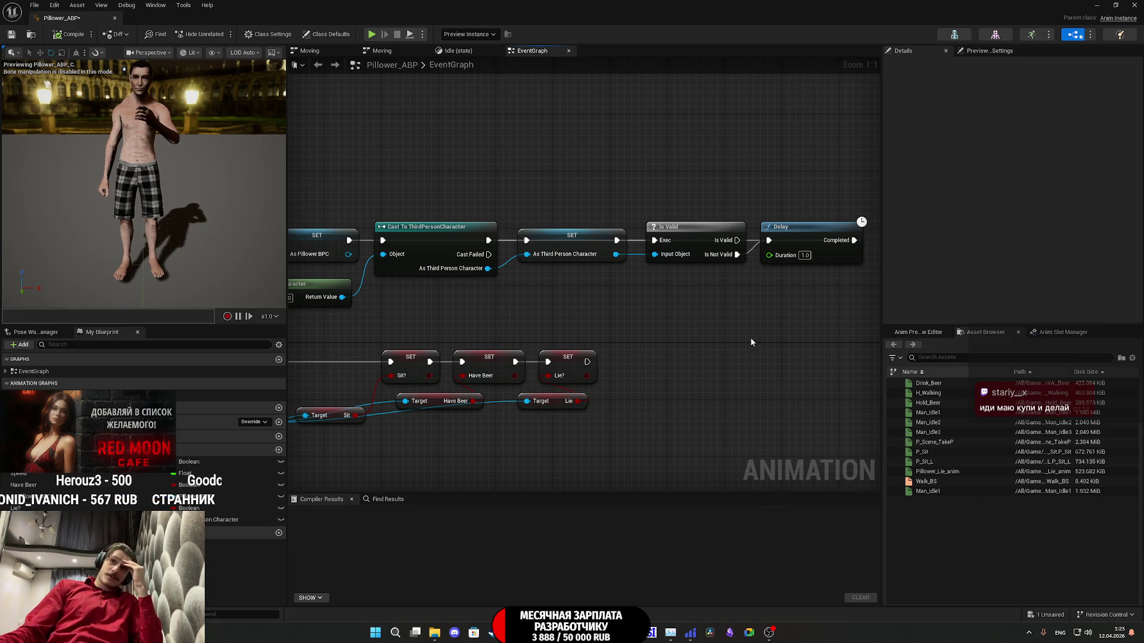
drag(667, 336, 752, 374)
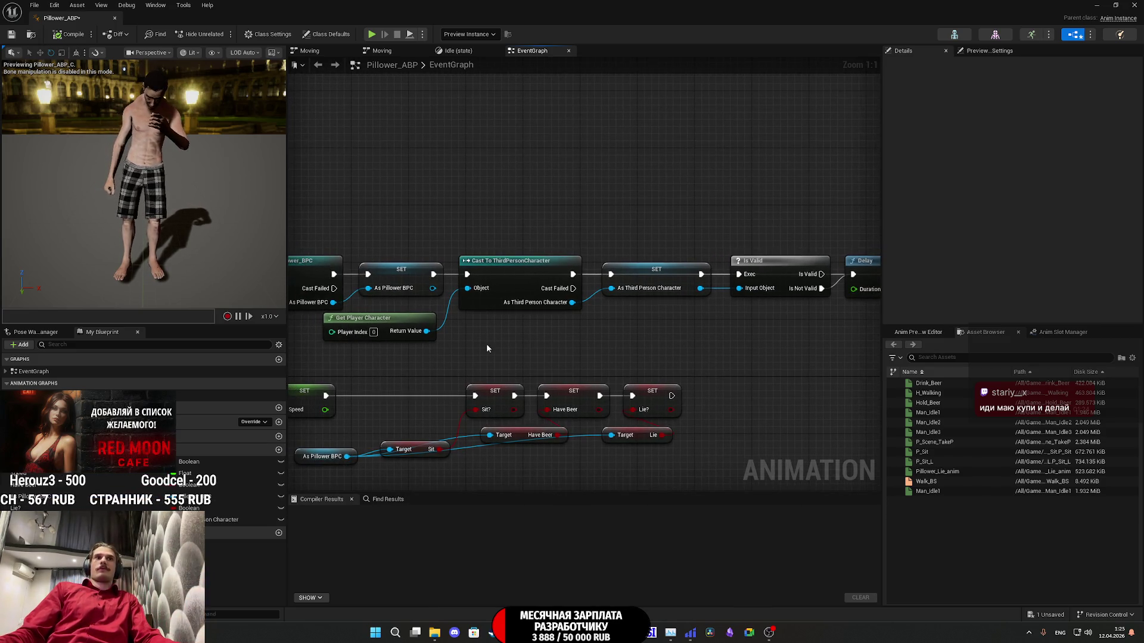
mouse_move(392, 328)
mouse_down()
mouse_move(480, 346)
mouse_move(509, 276)
mouse_up()
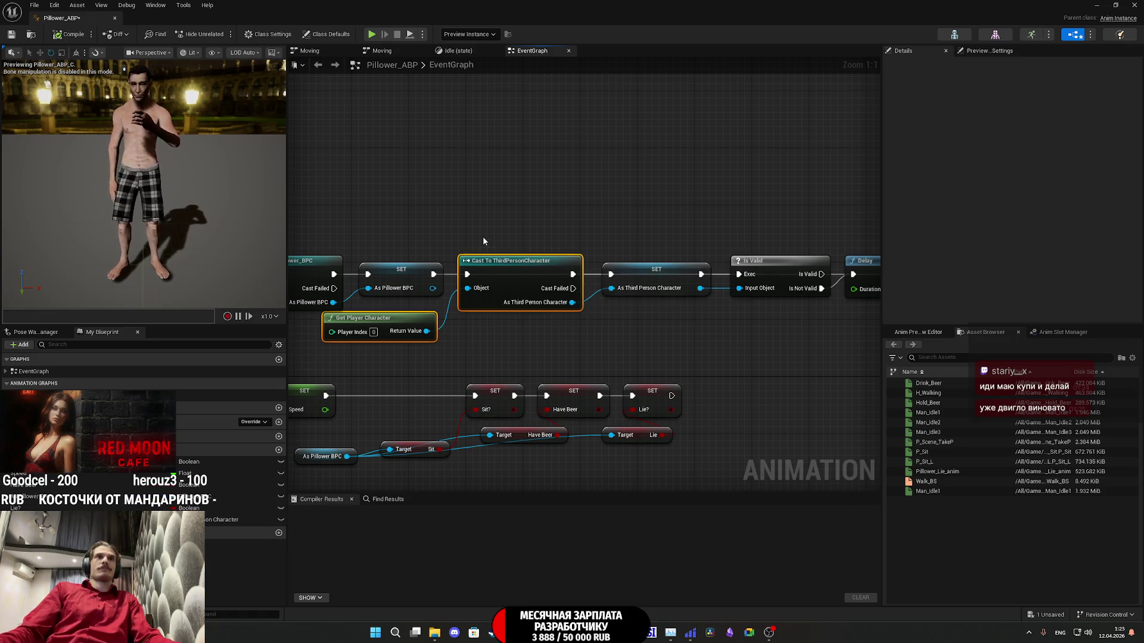
drag(481, 237, 753, 187)
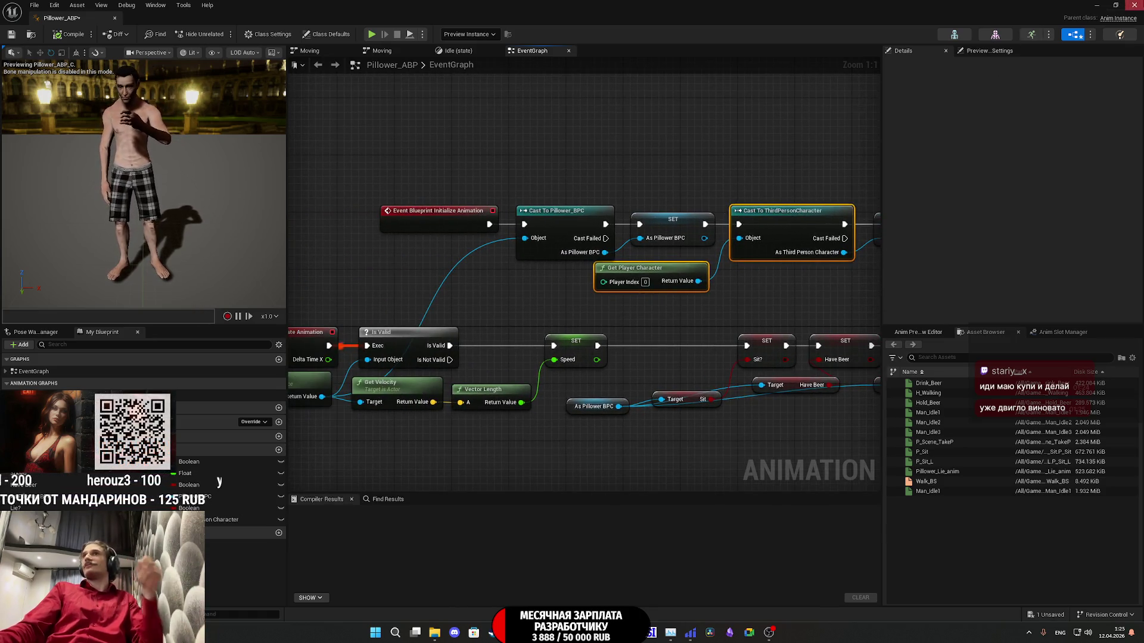
key(alt+Tab)
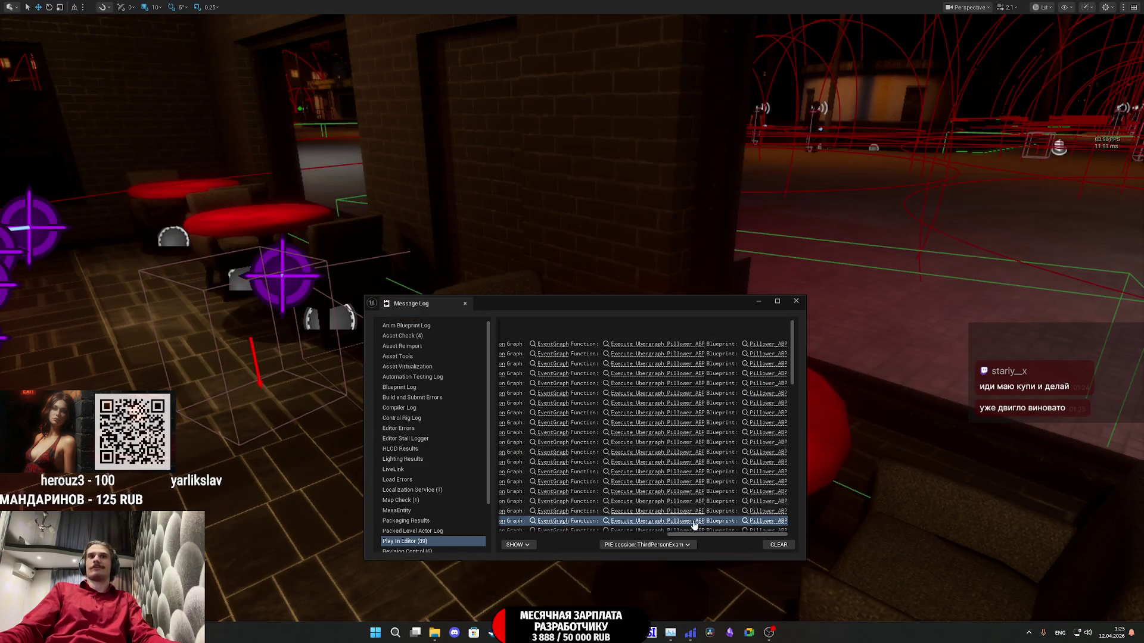
Step: Close the Message Log, leave immersive mode, and bring up the Twitch stream manager in Chrome
drag(793, 371, 750, 551)
click(795, 302)
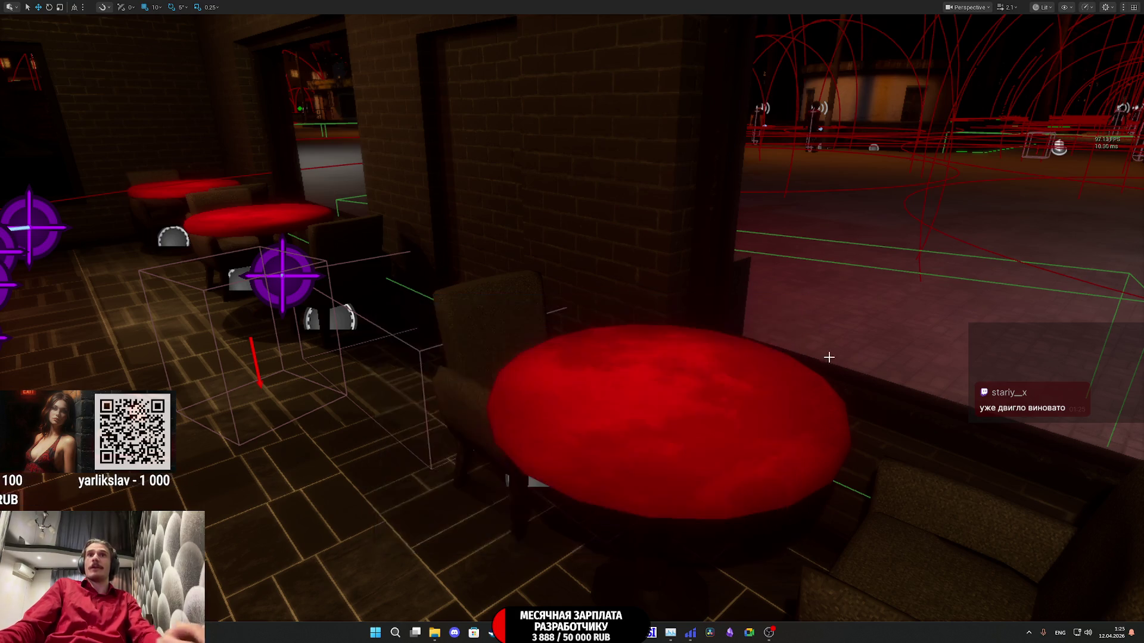
key(F11)
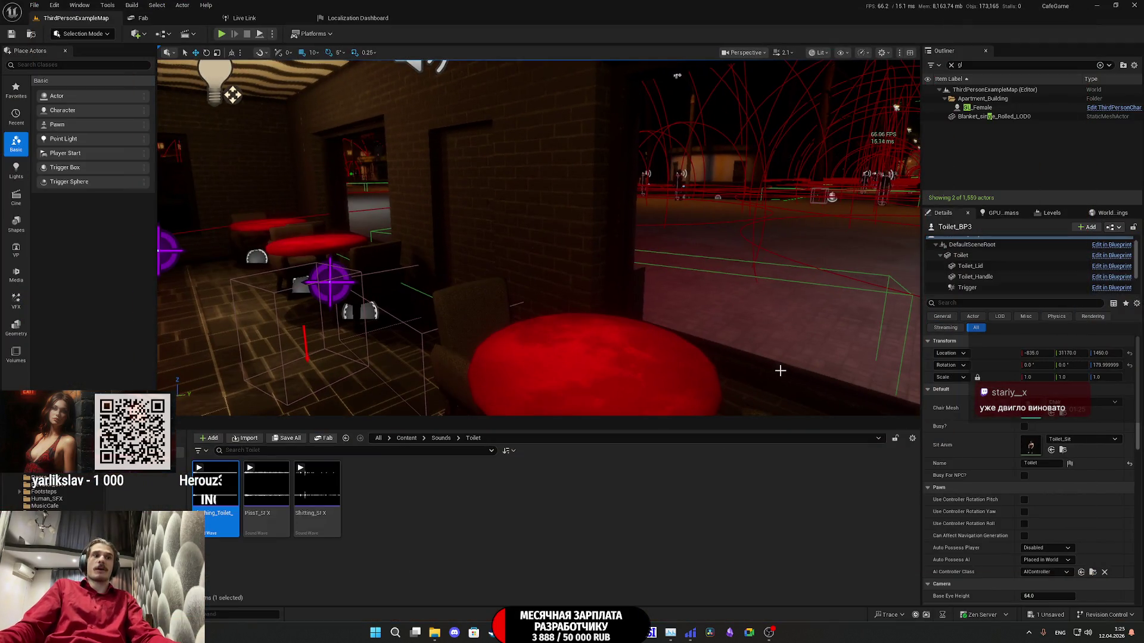
click(536, 581)
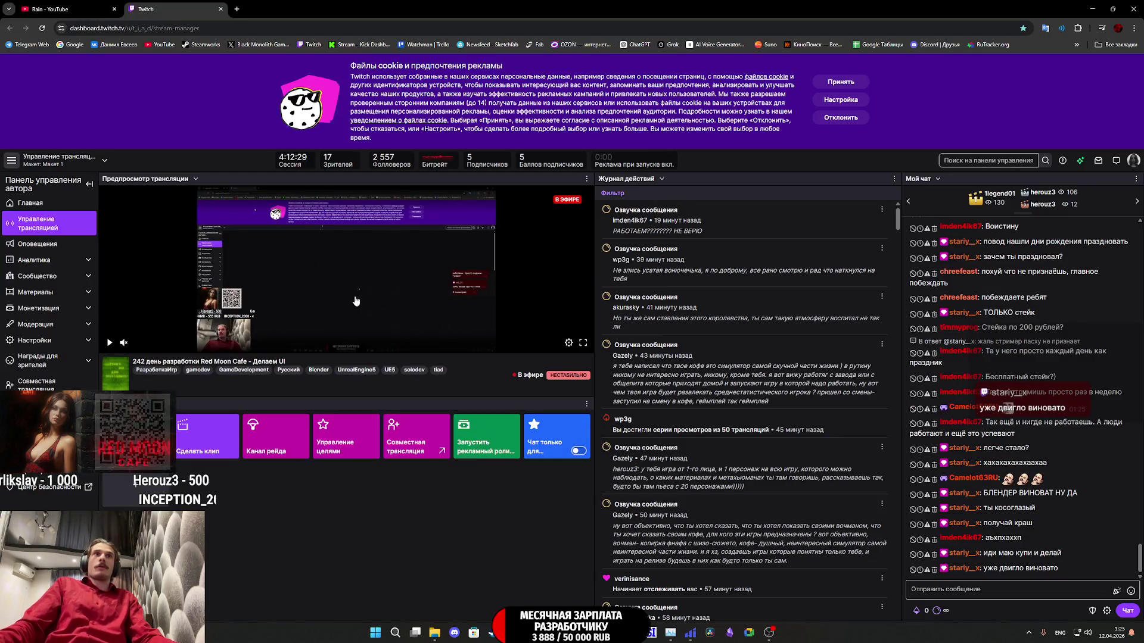
Step: Play the Royalty Core Classical Music video on YouTube in theater view
click(44, 6)
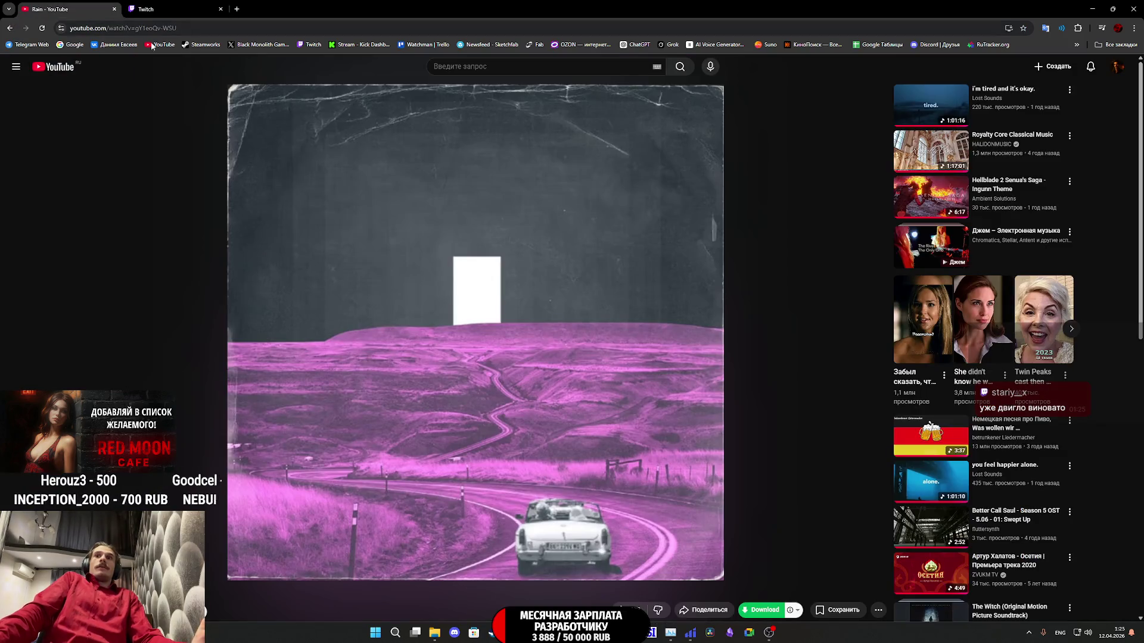
click(931, 153)
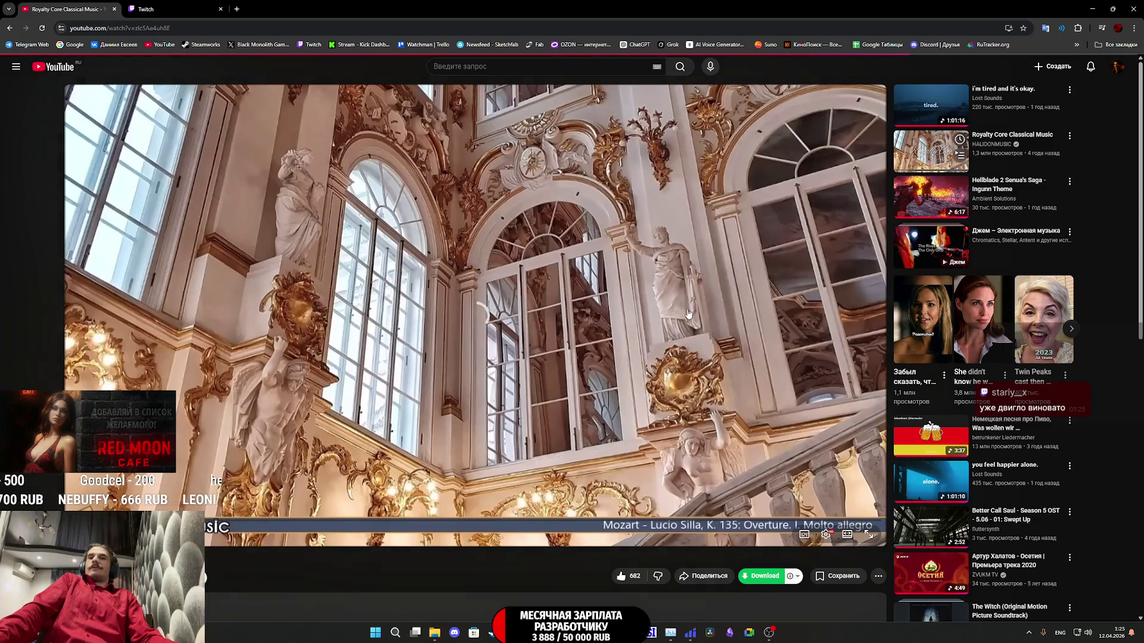
click(846, 534)
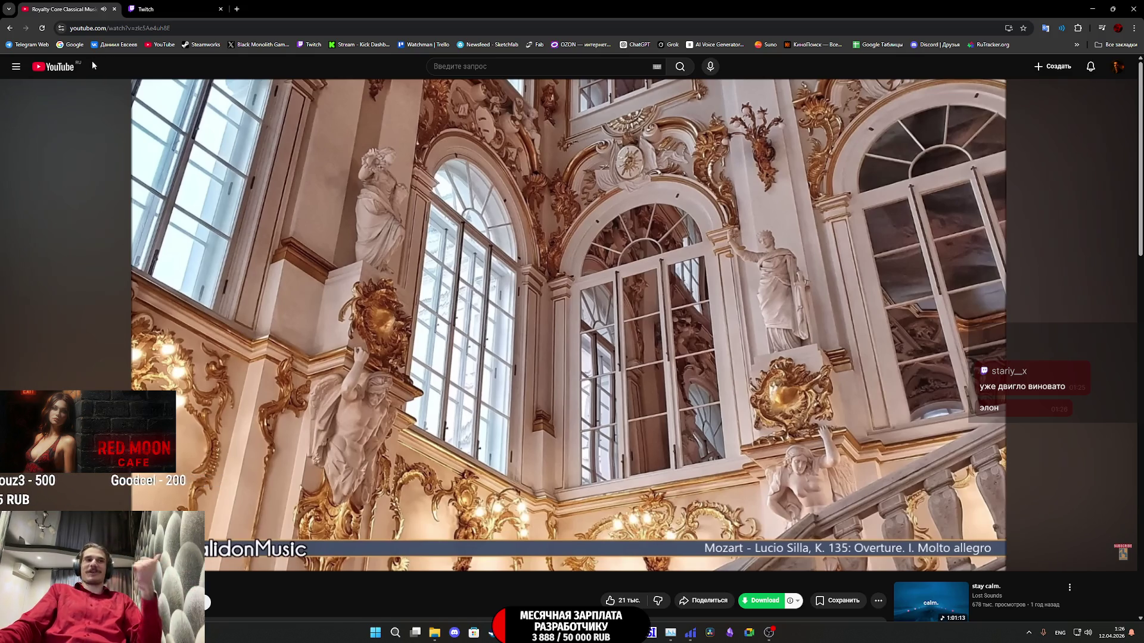
mouse_move(66, 86)
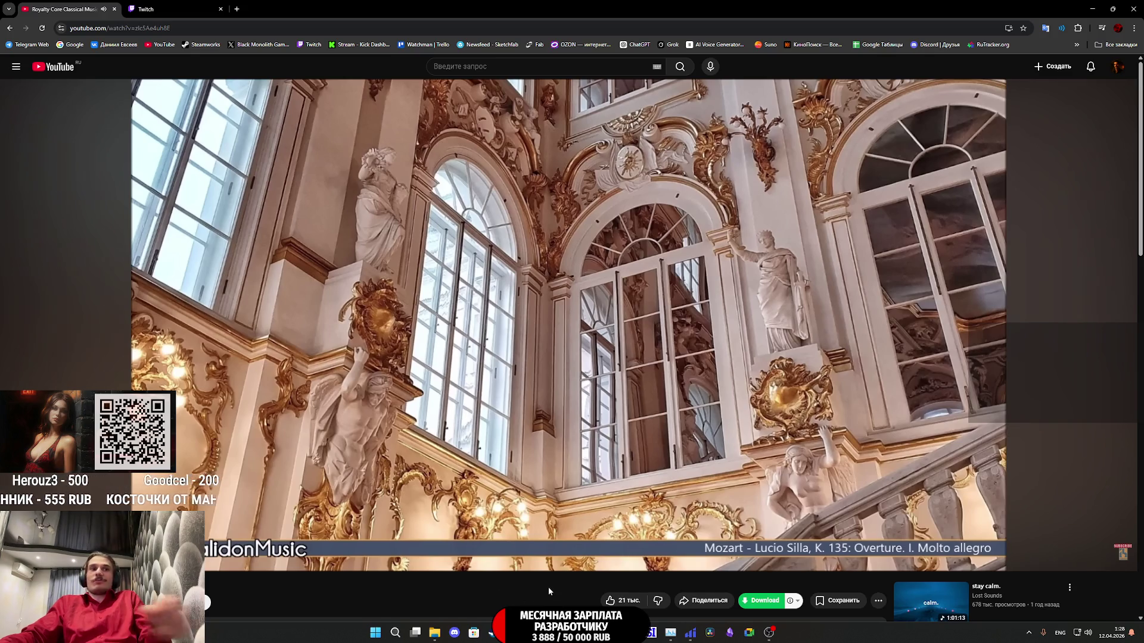
mouse_move(552, 632)
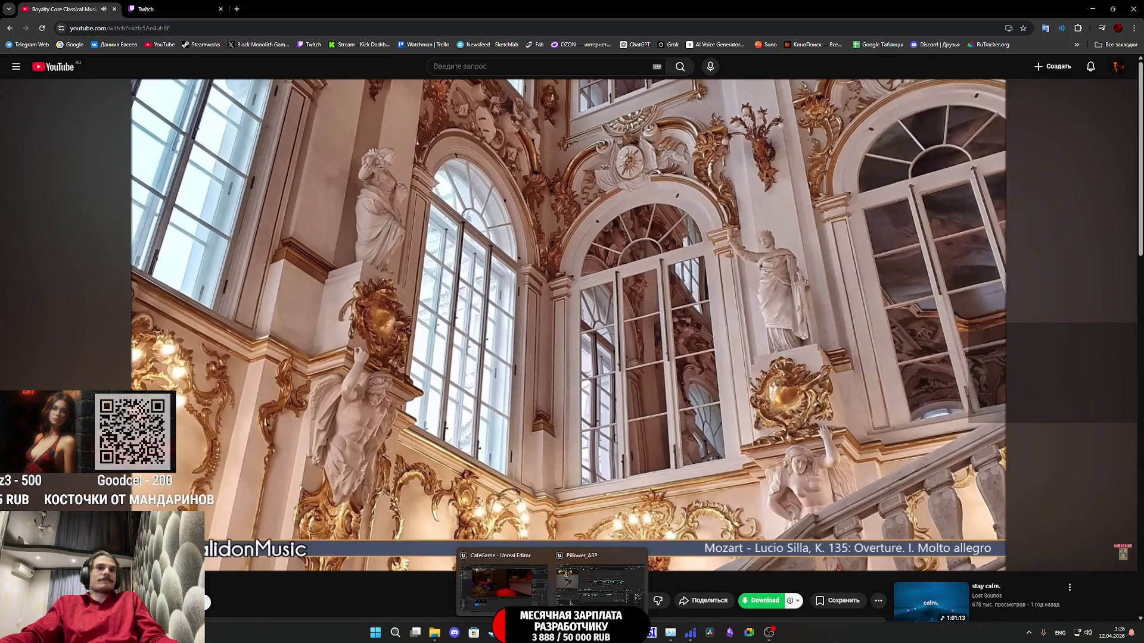
Step: In Pillower_ABP's event graph, compile and delete the stray As Pillower BPC node
click(587, 602)
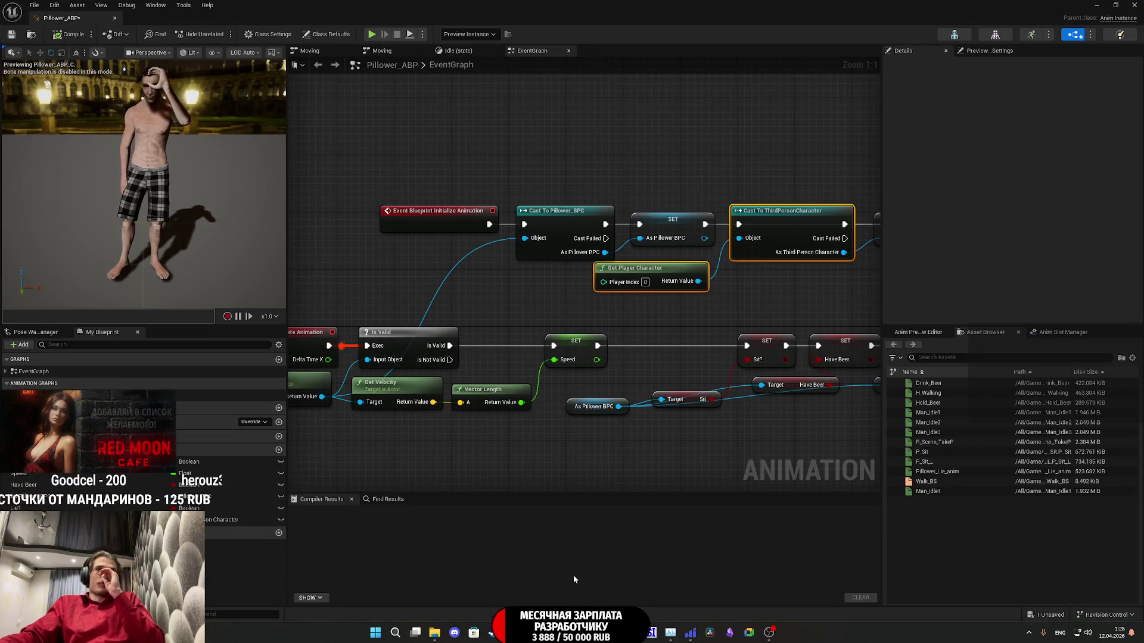
click(788, 294)
drag(789, 295, 648, 337)
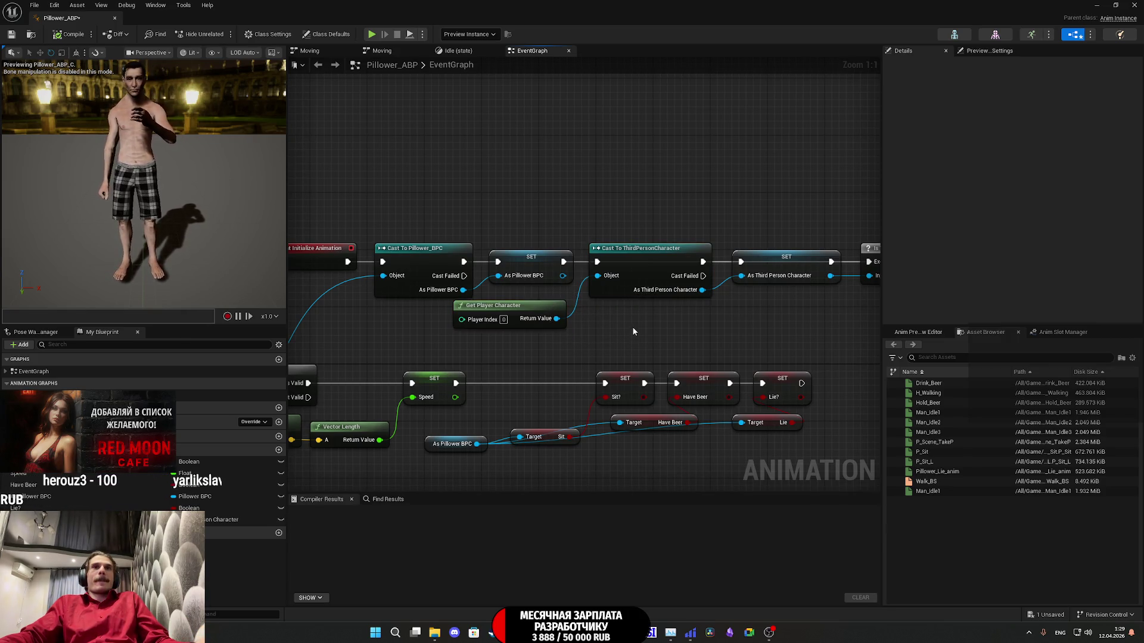
mouse_move(634, 331)
mouse_down()
mouse_move(530, 325)
mouse_move(773, 301)
mouse_move(544, 309)
mouse_move(651, 307)
mouse_move(587, 238)
mouse_move(548, 220)
mouse_up()
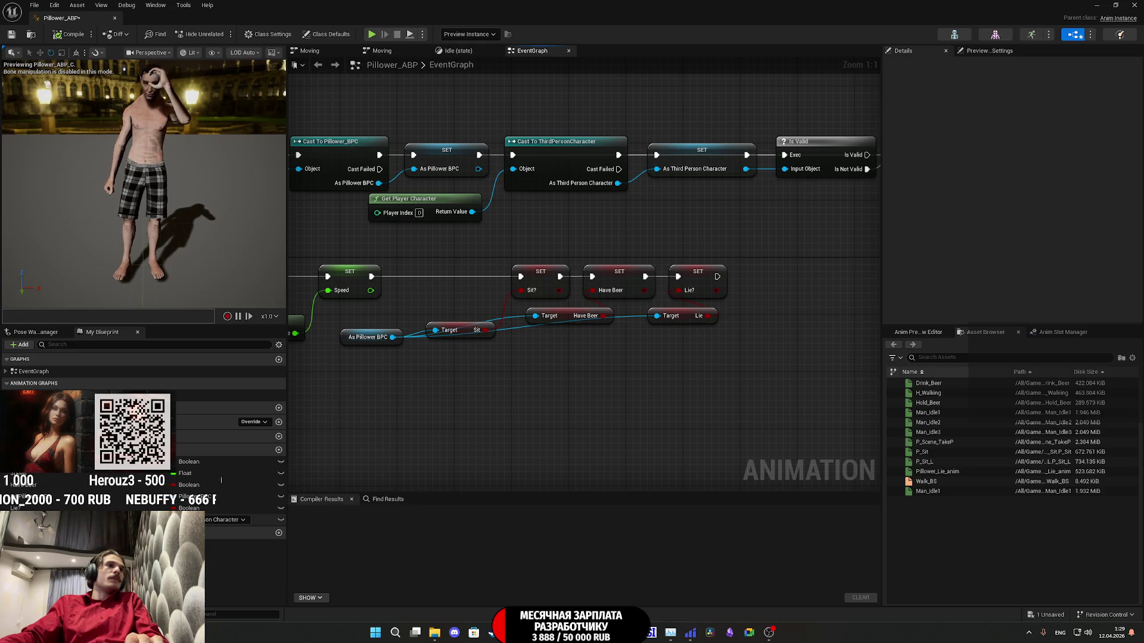
key(F7)
key(Delete)
key(Delete)
Step: Check the Play Sound at Location attenuation input, then recompile Pillower_ABP successfully
drag(544, 179, 616, 448)
drag(709, 338, 763, 223)
click(762, 220)
click(771, 301)
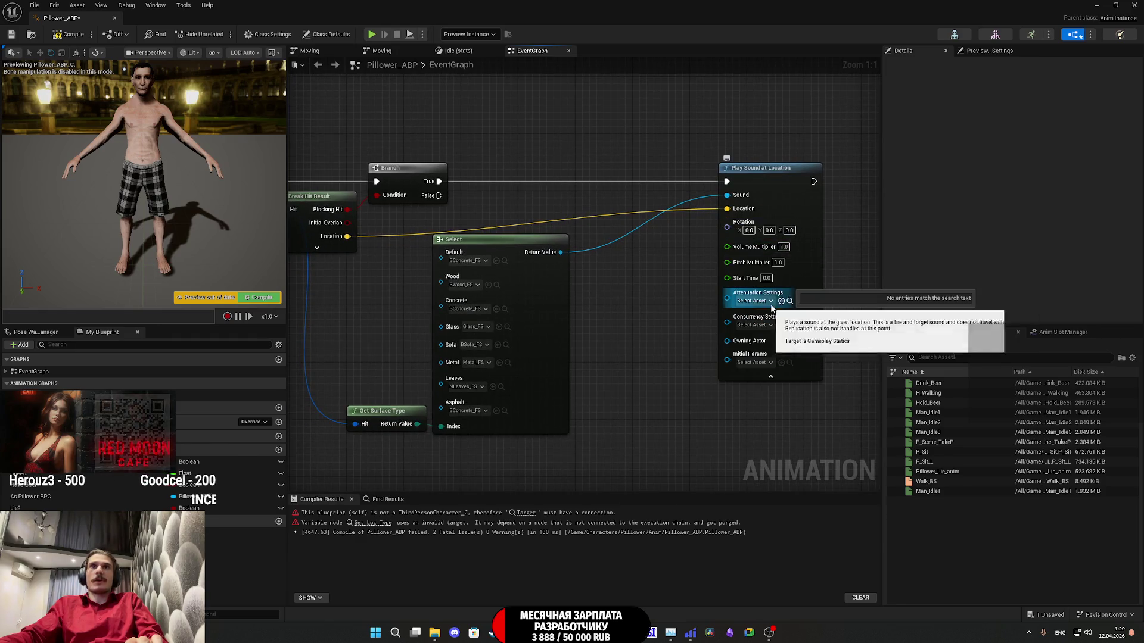
click(770, 377)
click(770, 376)
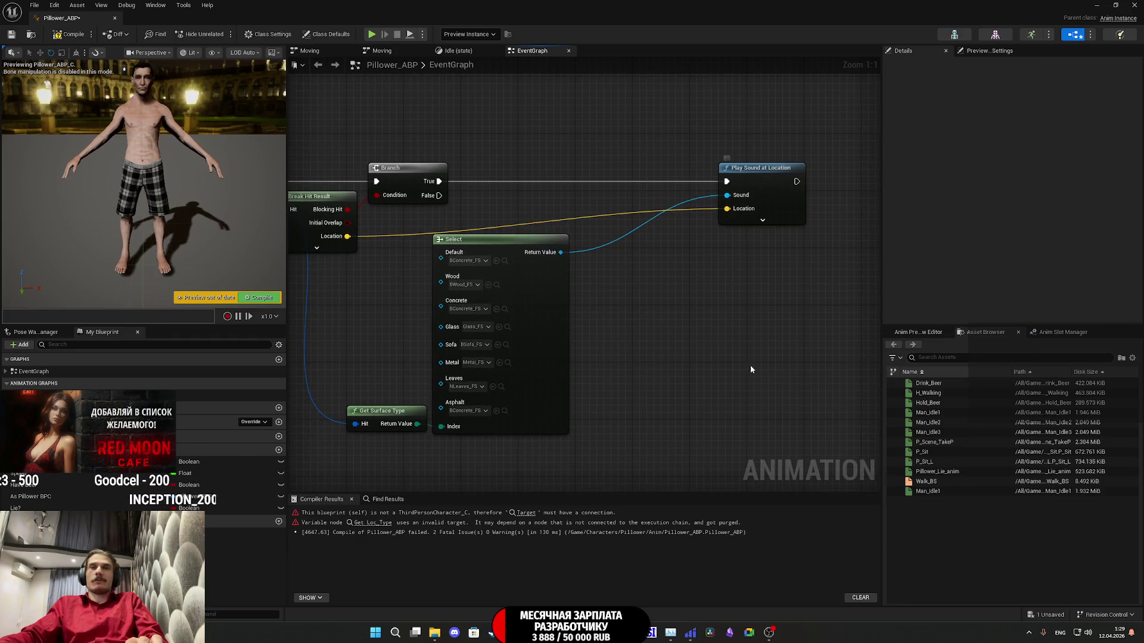
click(72, 35)
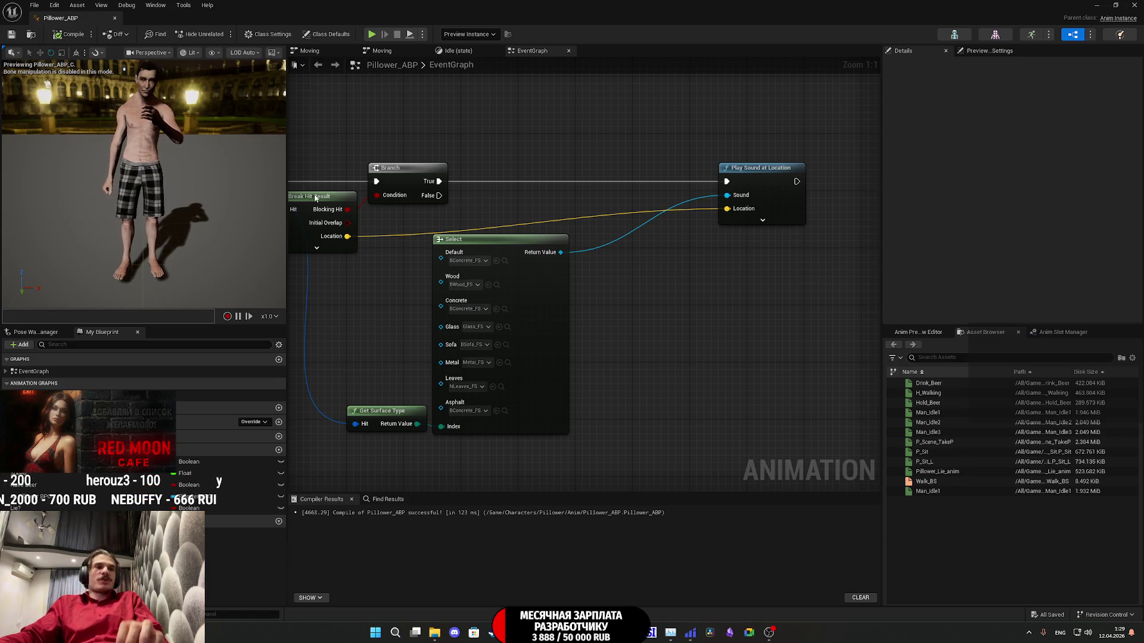
mouse_move(406, 340)
mouse_down()
mouse_move(487, 344)
mouse_move(494, 331)
mouse_up()
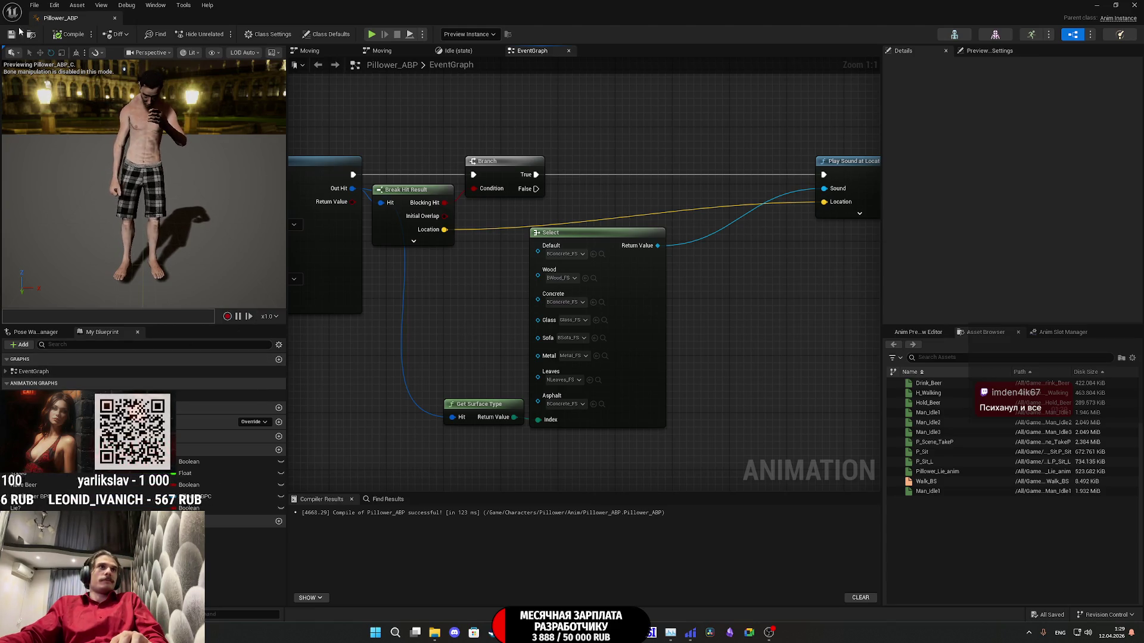
key(alt+Tab)
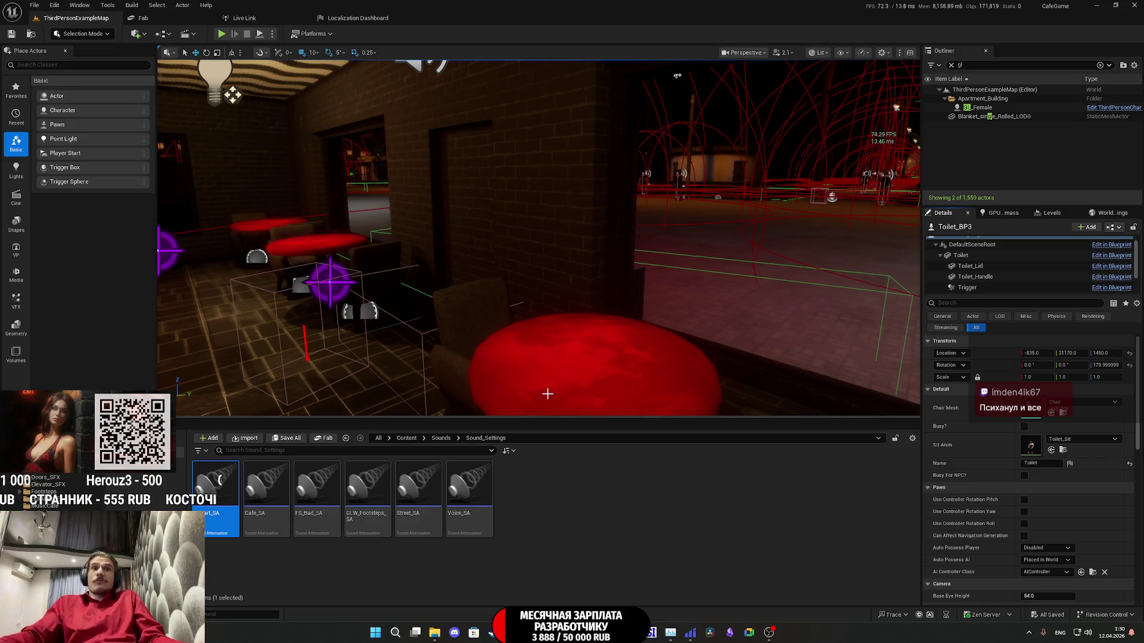
Step: Fly the viewport to the seated man, select him and open his Pillower_BPC Blueprint
mouse_move(577, 332)
mouse_down()
mouse_move(527, 262)
mouse_move(576, 332)
mouse_up()
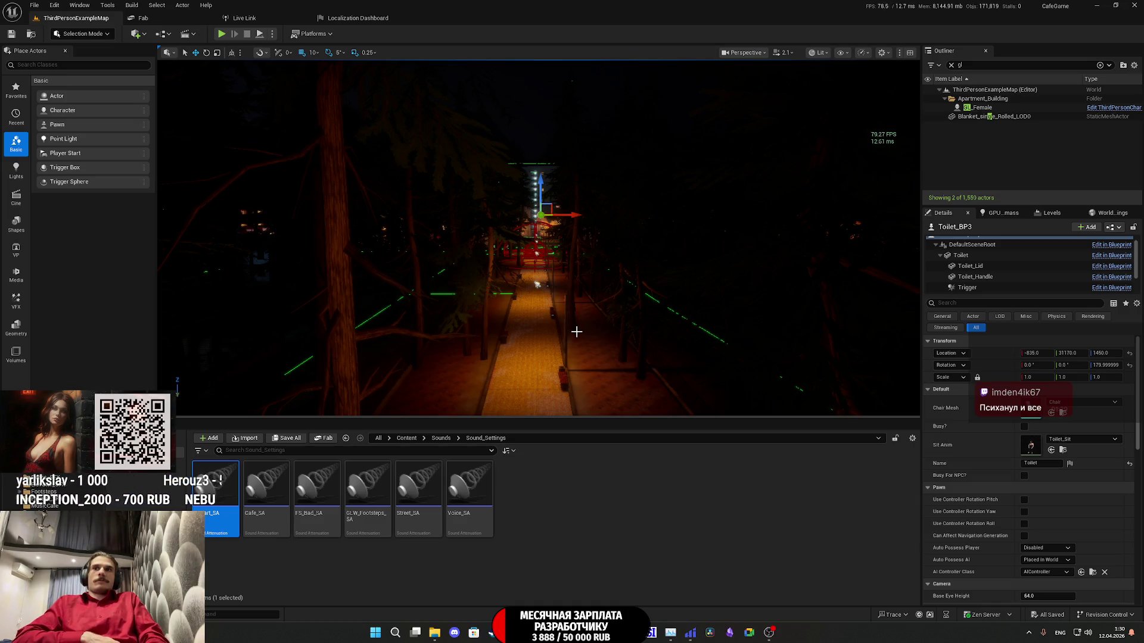
mouse_move(571, 328)
mouse_down()
mouse_move(590, 309)
mouse_move(571, 292)
mouse_move(575, 256)
mouse_move(583, 322)
mouse_up()
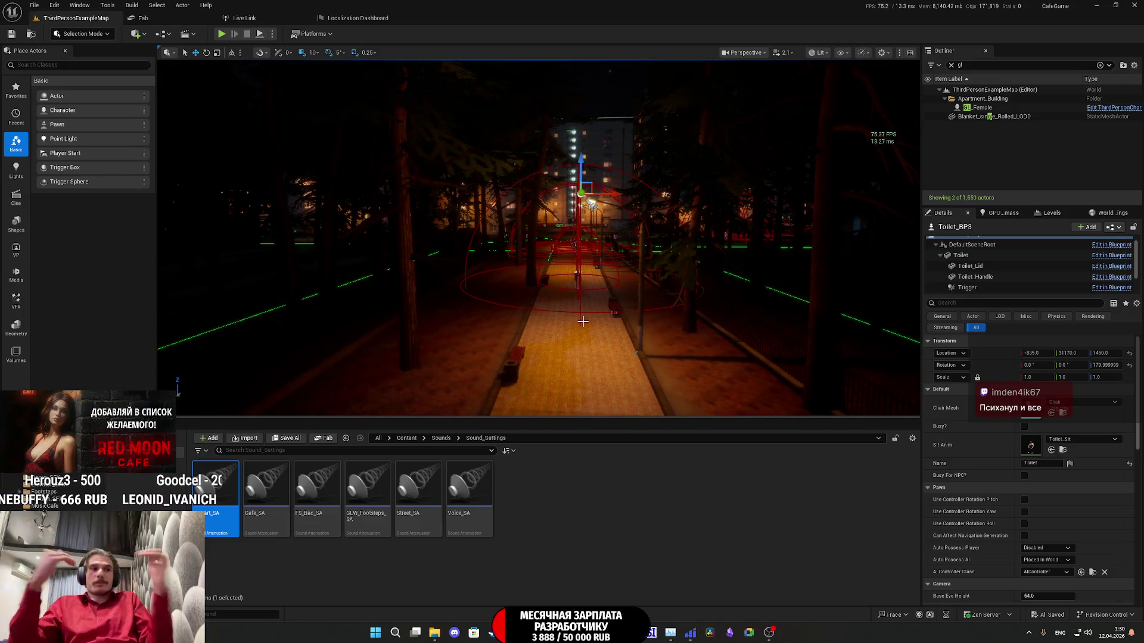
scroll(594, 283, up, 5)
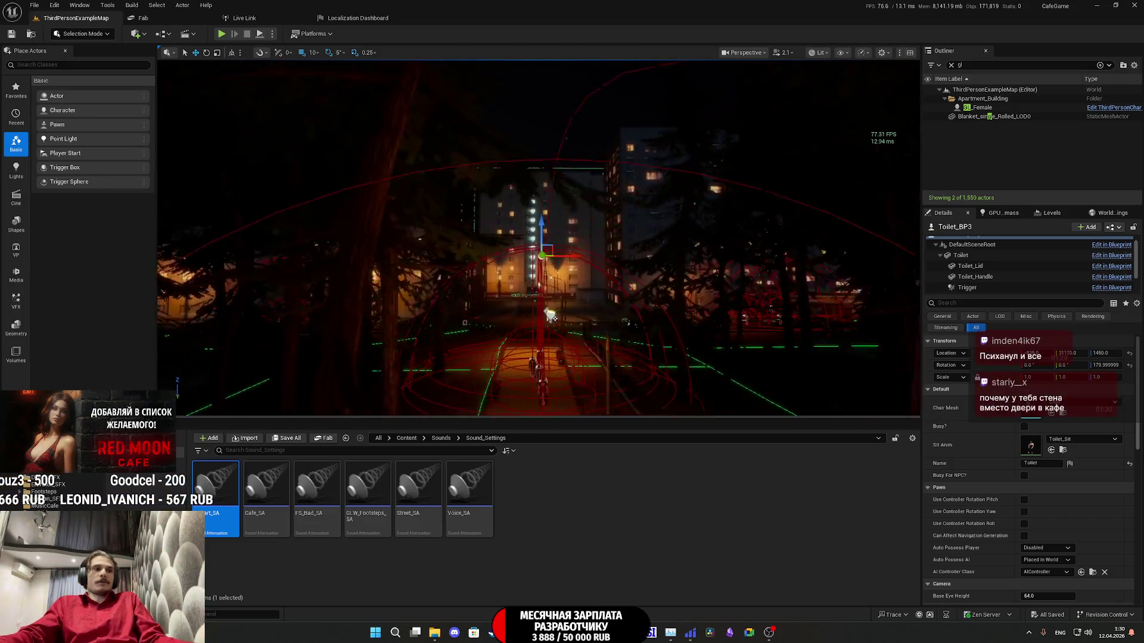
scroll(458, 361, up, 10)
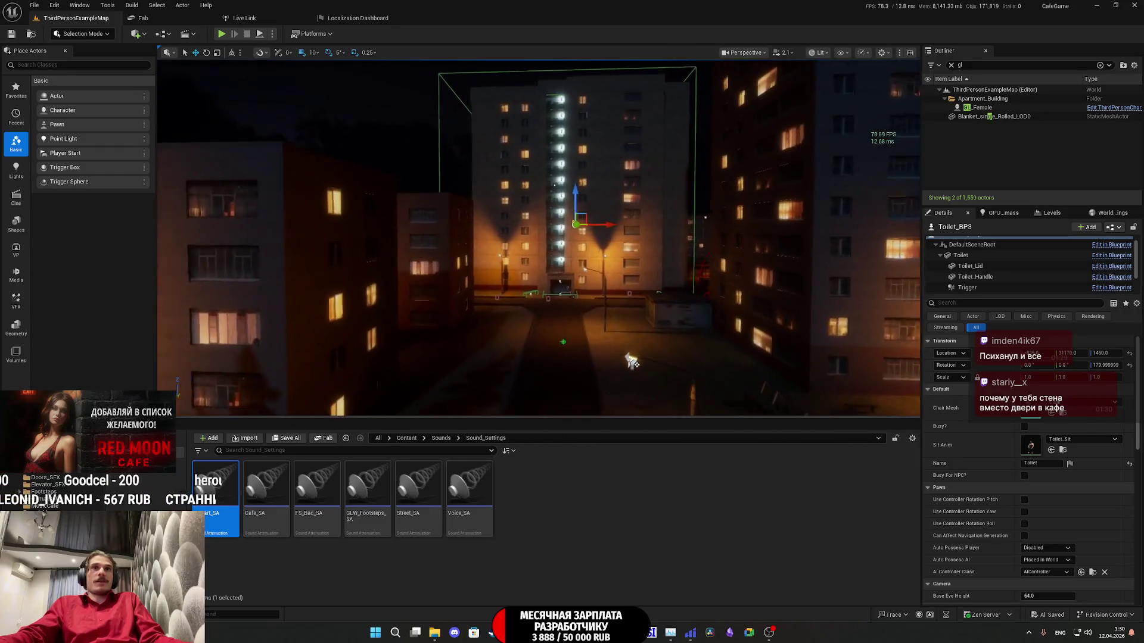
scroll(539, 238, up, 10)
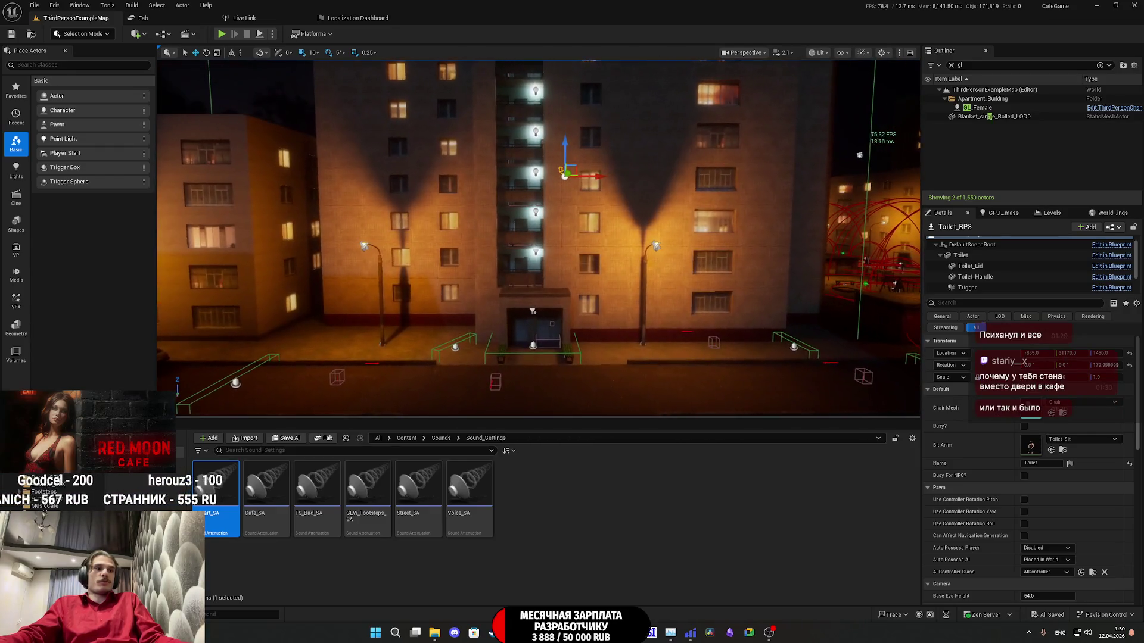
scroll(539, 238, up, 3)
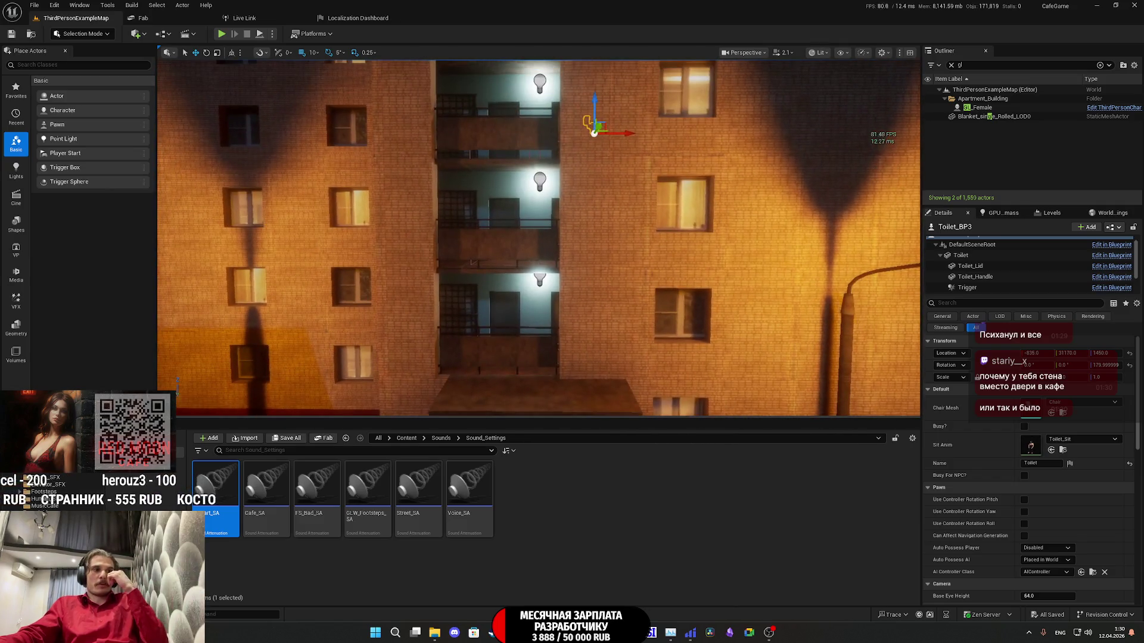
scroll(539, 239, up, 8)
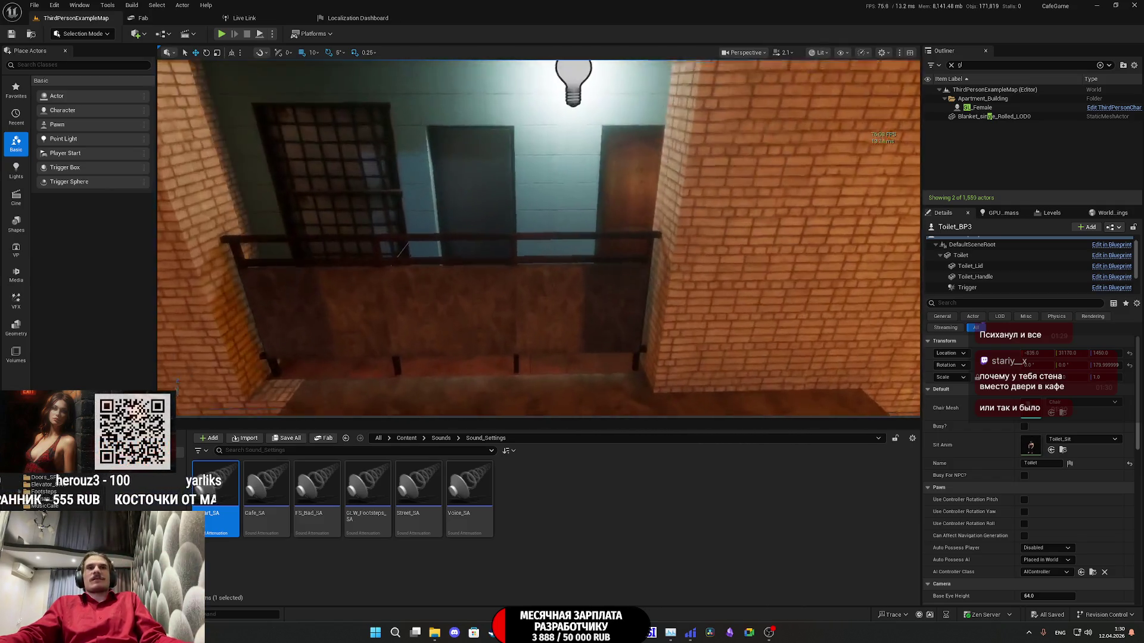
scroll(539, 239, up, 10)
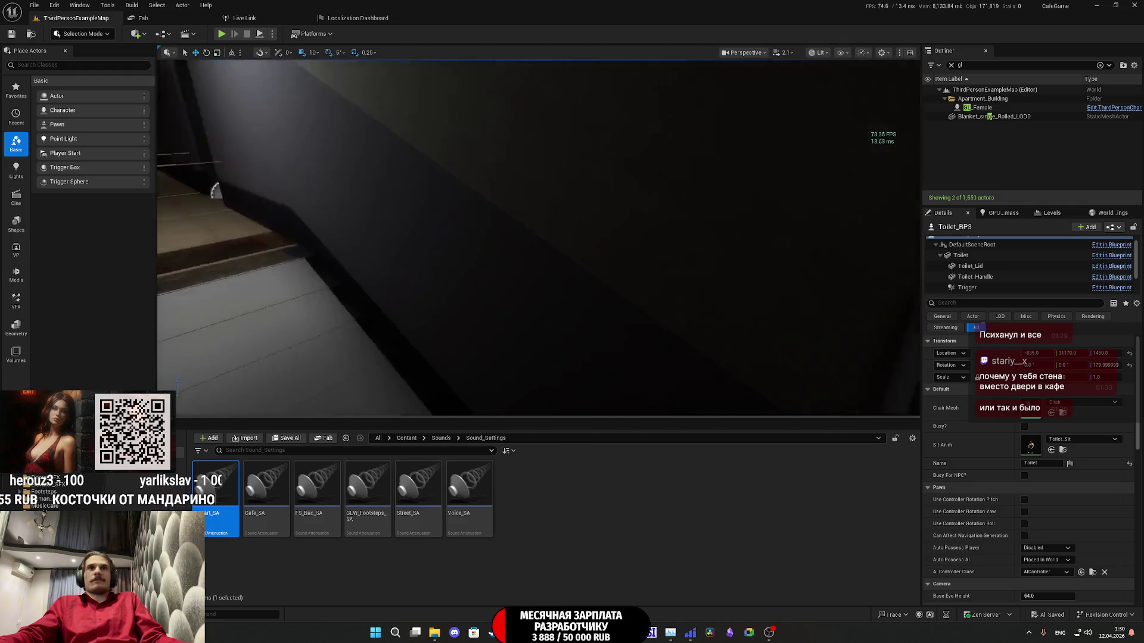
scroll(539, 238, down, 10)
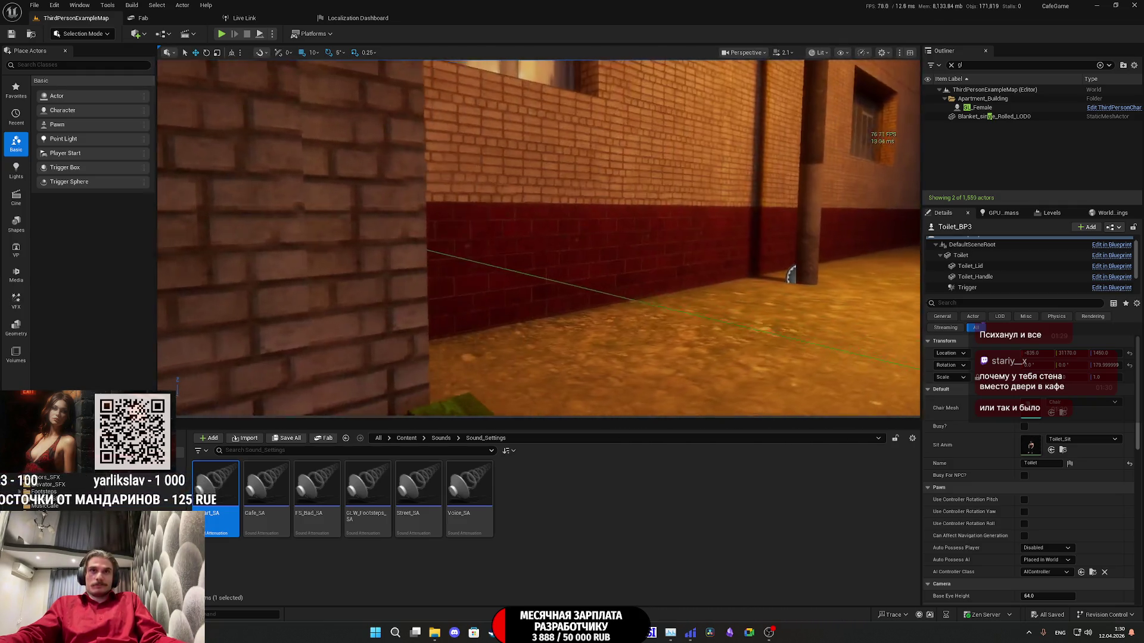
scroll(539, 238, up, 8)
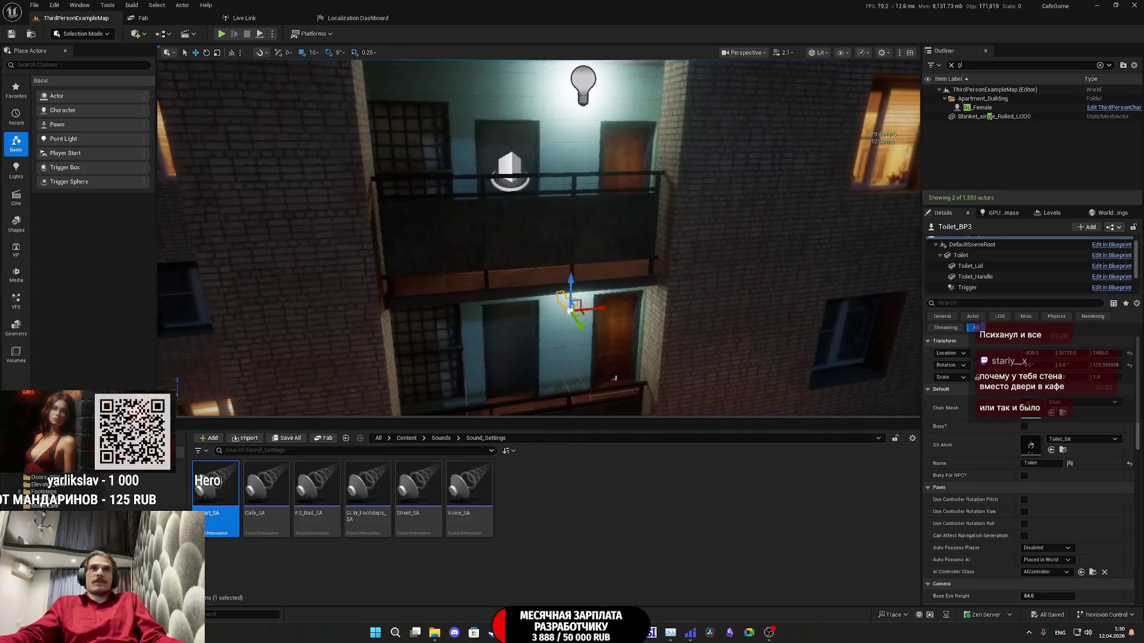
scroll(539, 238, down, 2)
scroll(539, 238, up, 10)
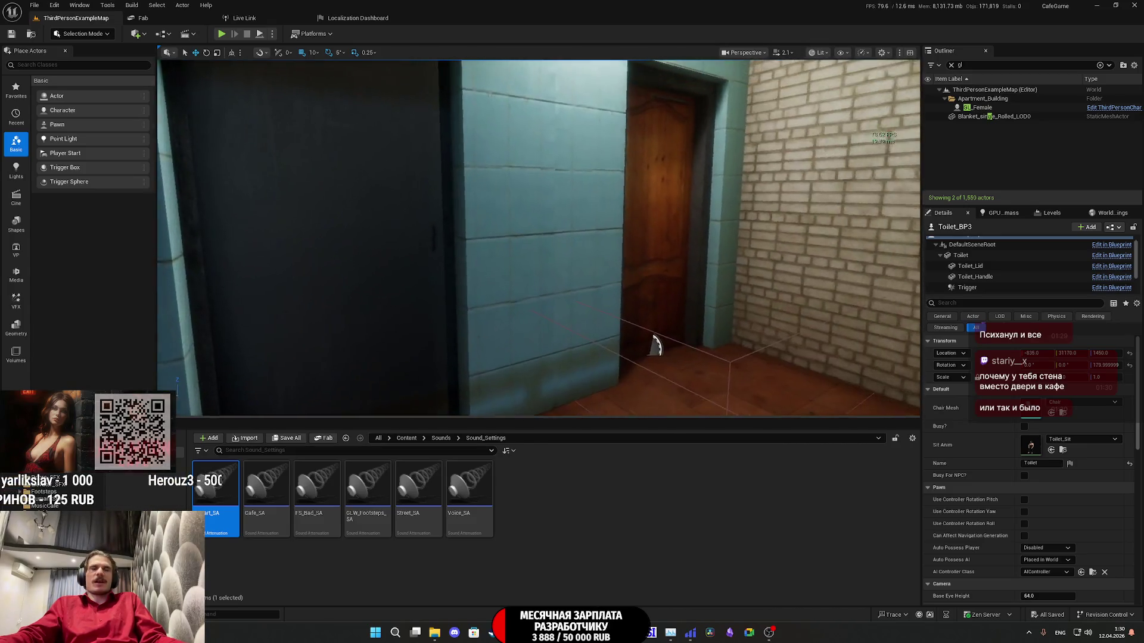
scroll(539, 238, up, 4)
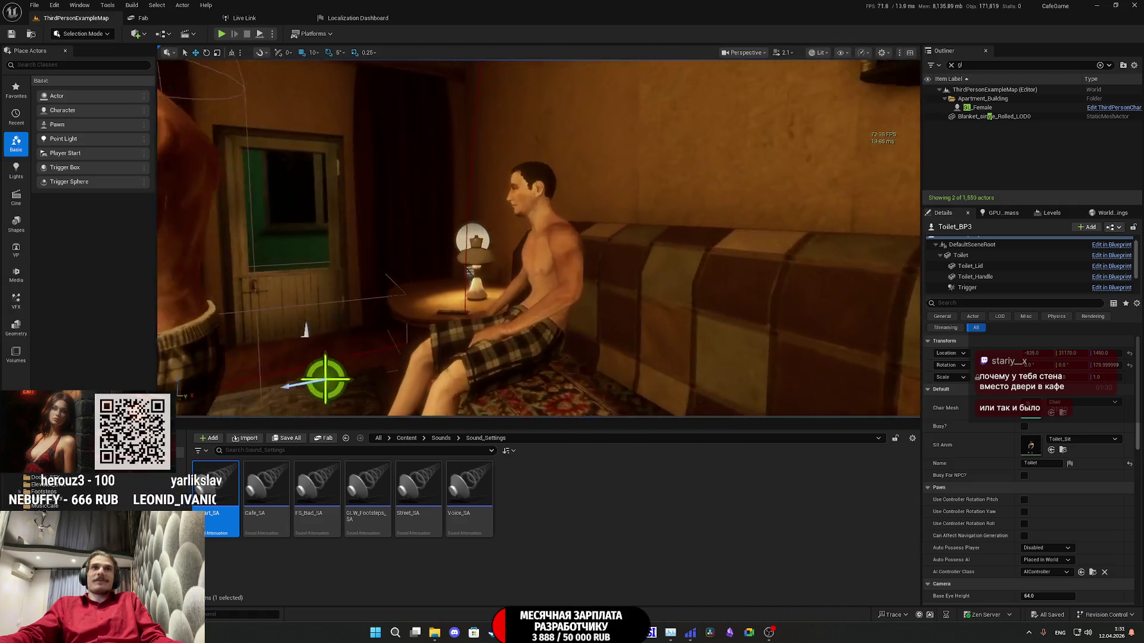
click(504, 280)
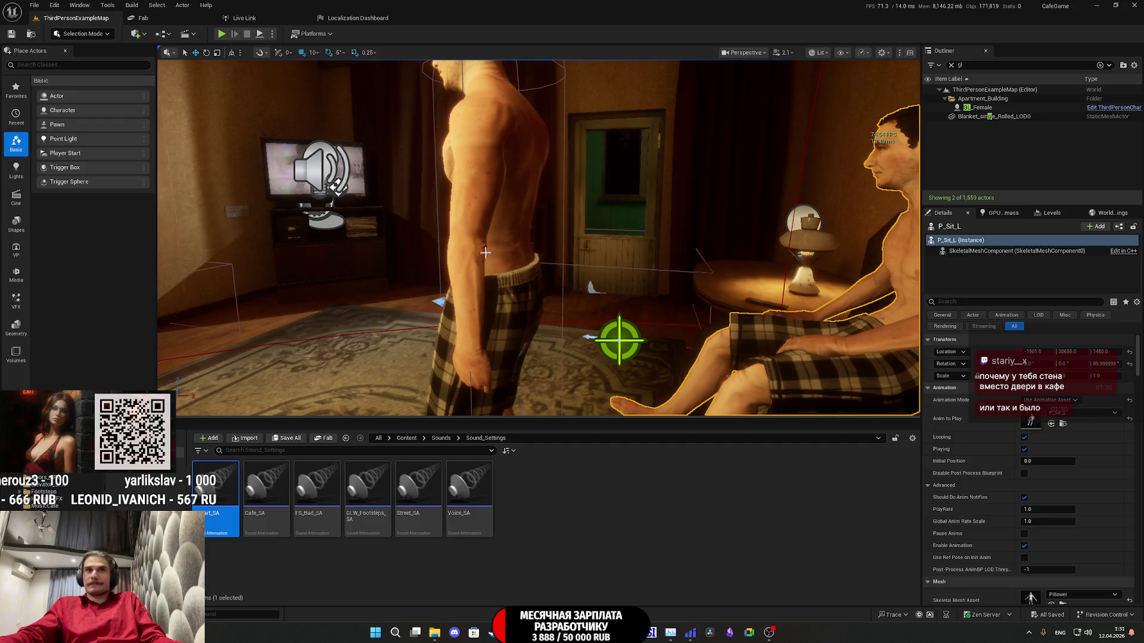
double_click(1016, 250)
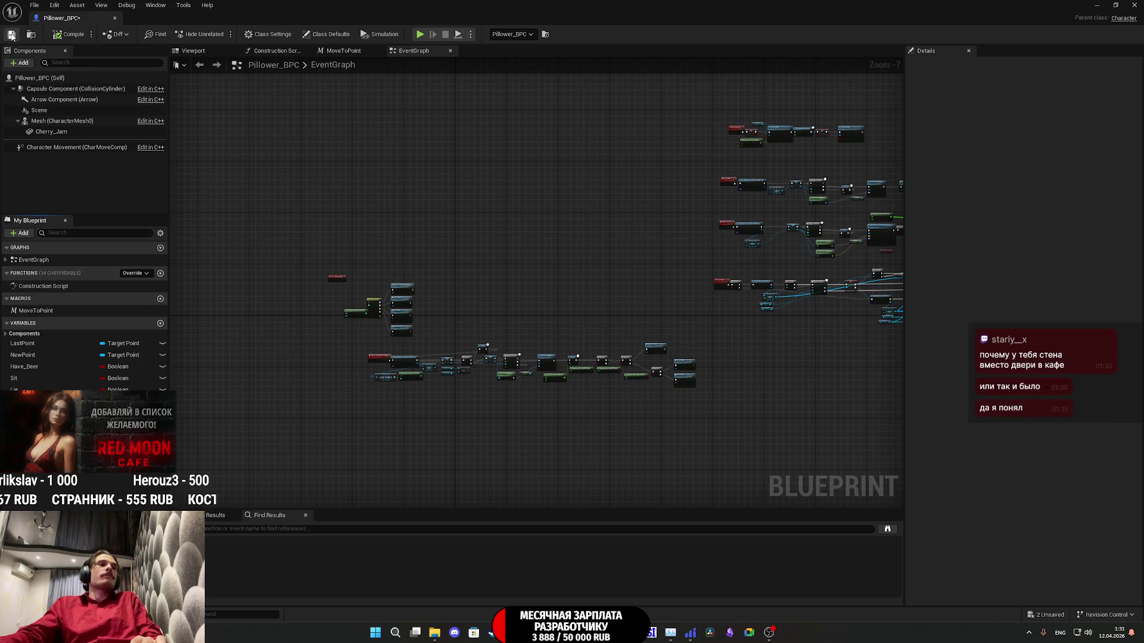
Step: Save the Pillower_BPC Blueprint, close it, and save the ThirdPersonExampleMap level via Save All
click(11, 36)
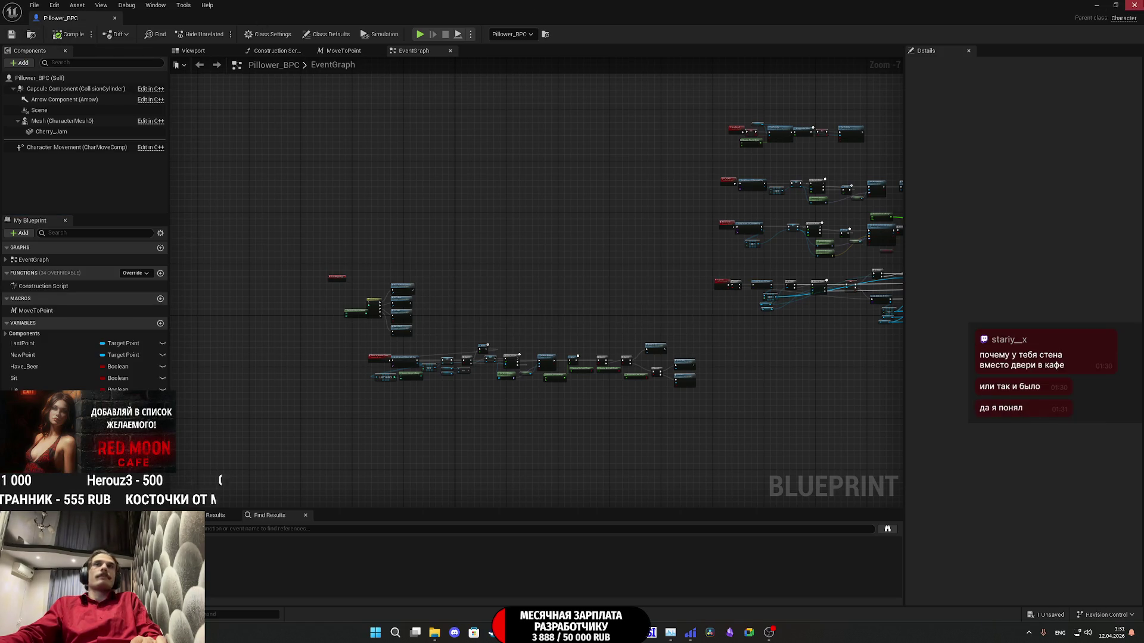
click(1134, 5)
click(283, 440)
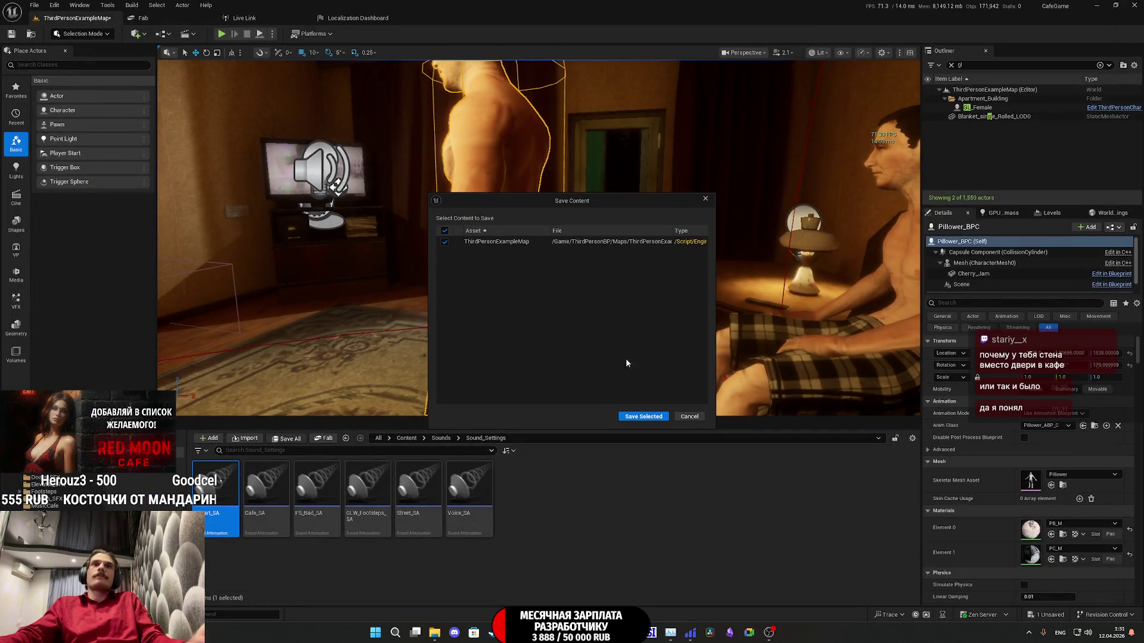
click(639, 417)
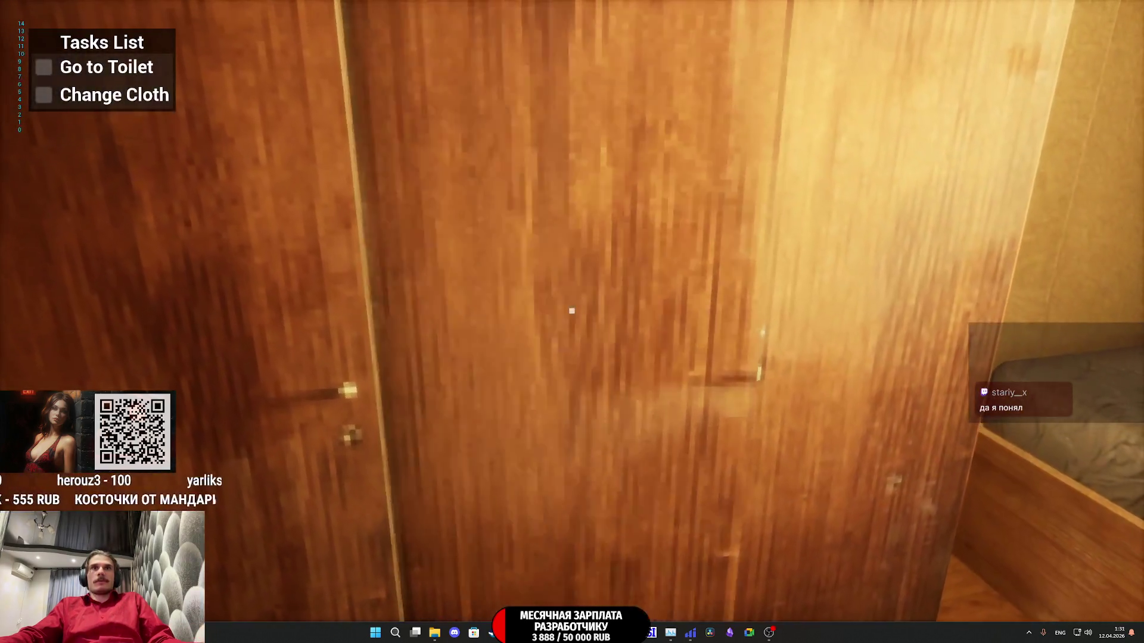
Step: Change clothes at the wardrobe, walk up to the cat, then enter the bathroom
key(e)
key(e)
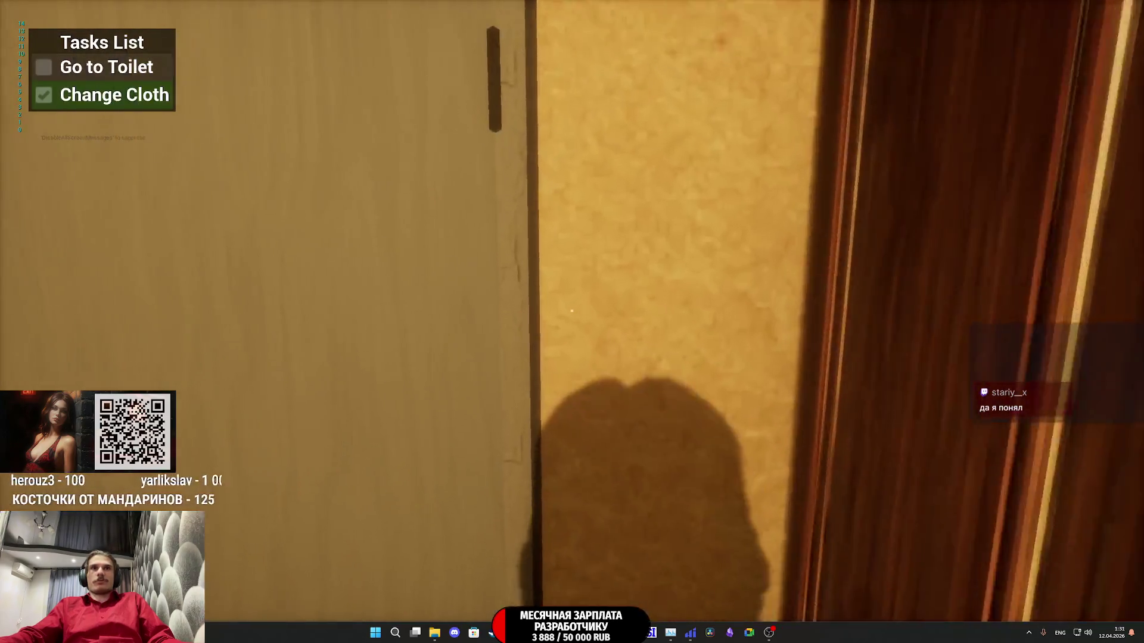
key(w)
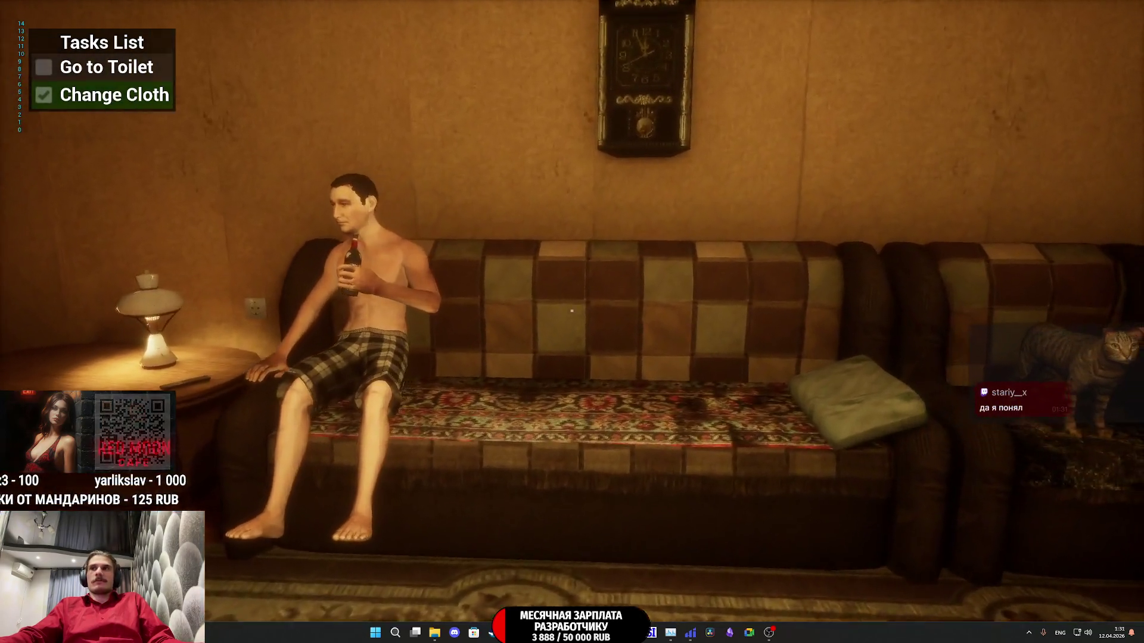
key(w)
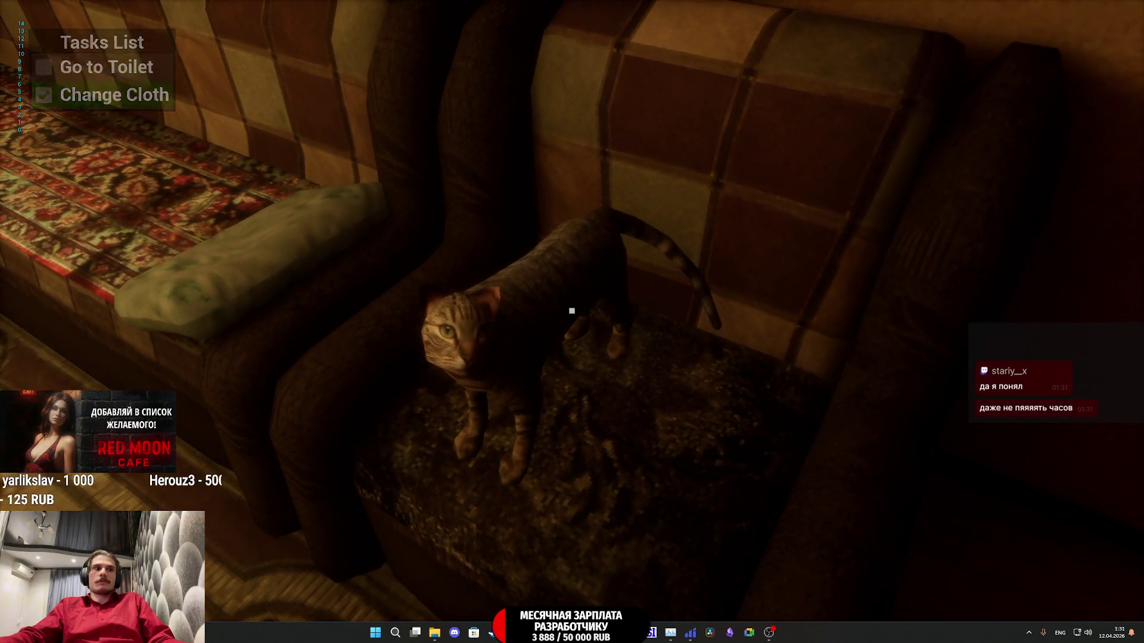
key(e)
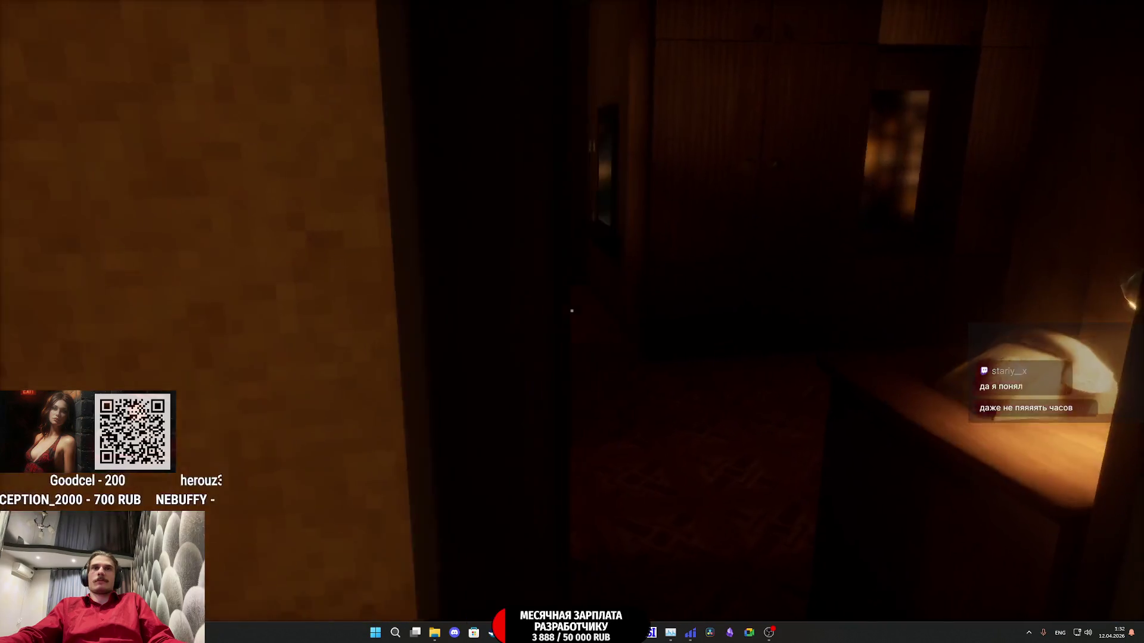
key(w)
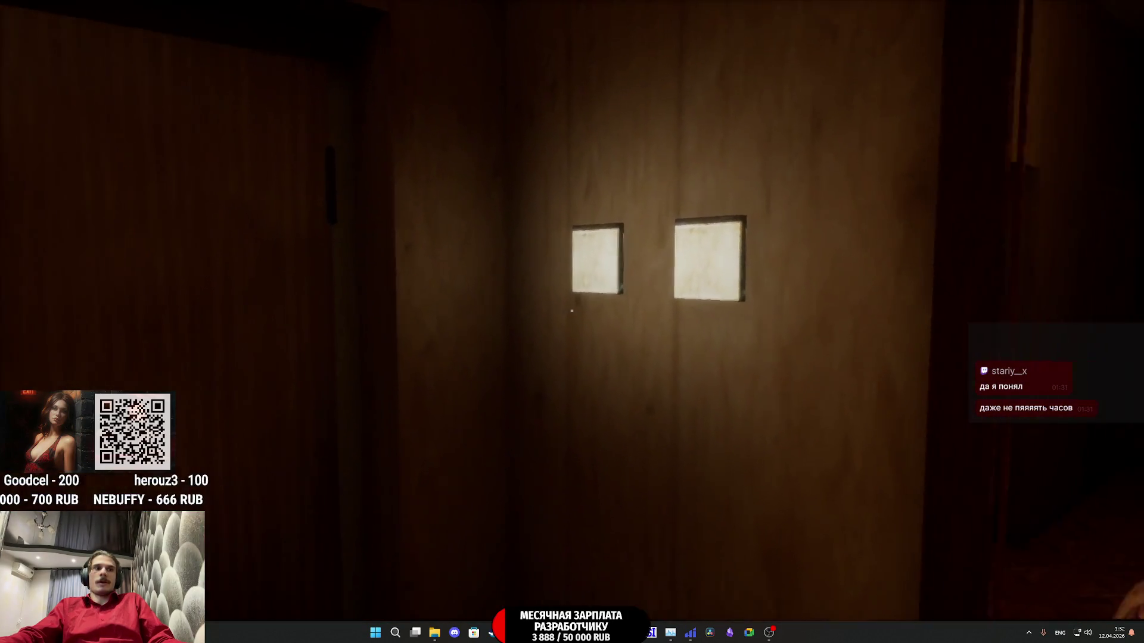
key(e)
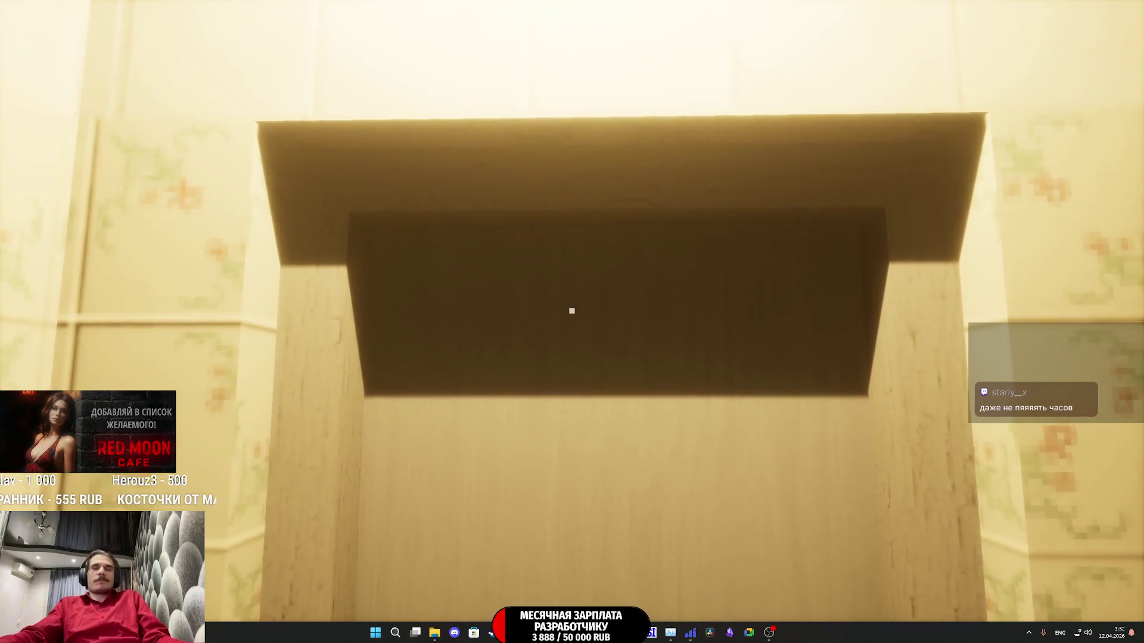
Step: Leave the bathroom and walk through the hallway and rooms to the cat on the armchair
click(571, 310)
key(w)
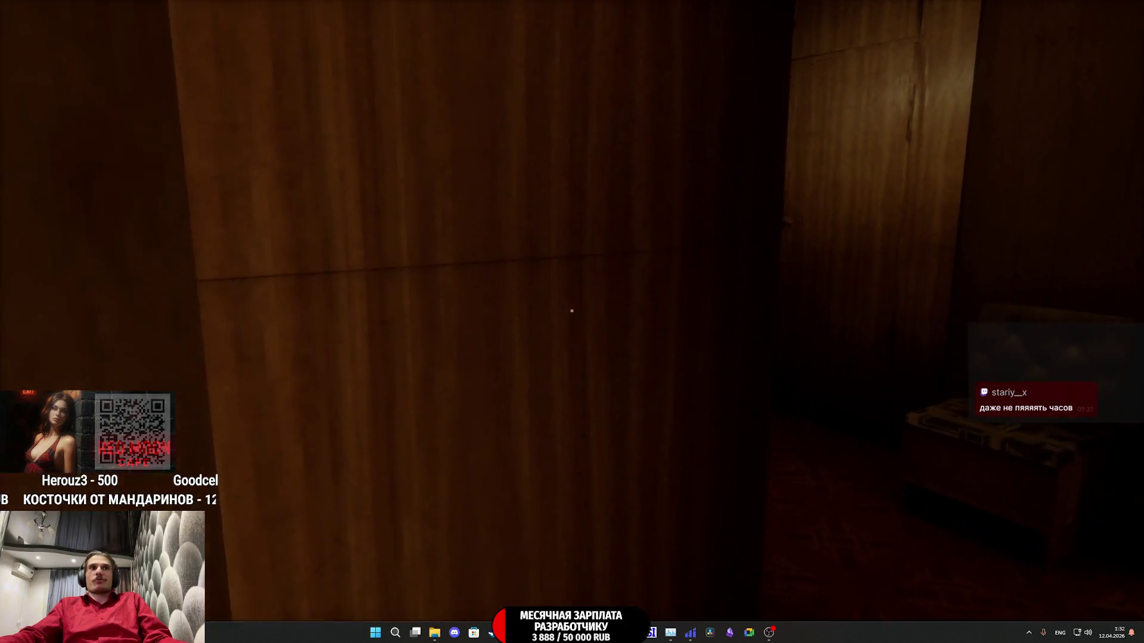
key(w)
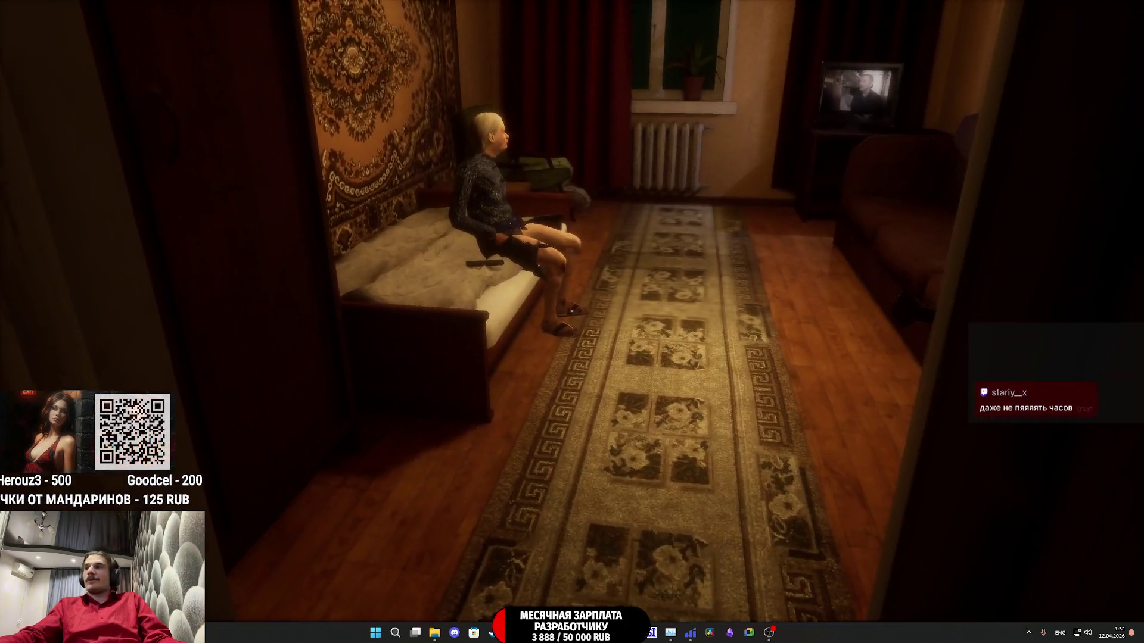
key(w)
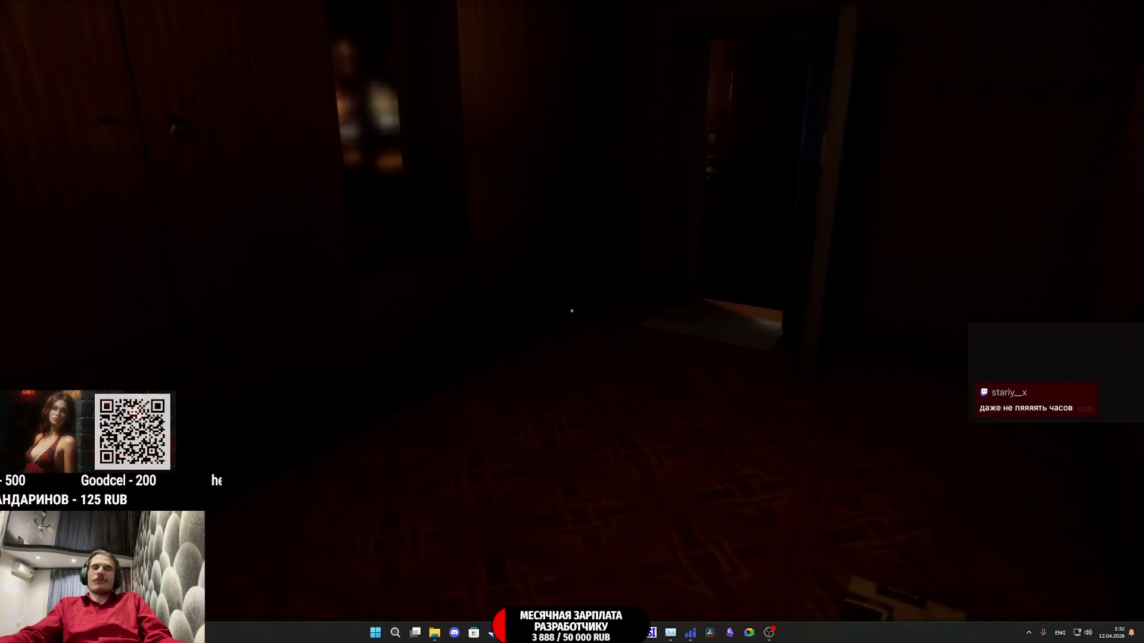
key(w)
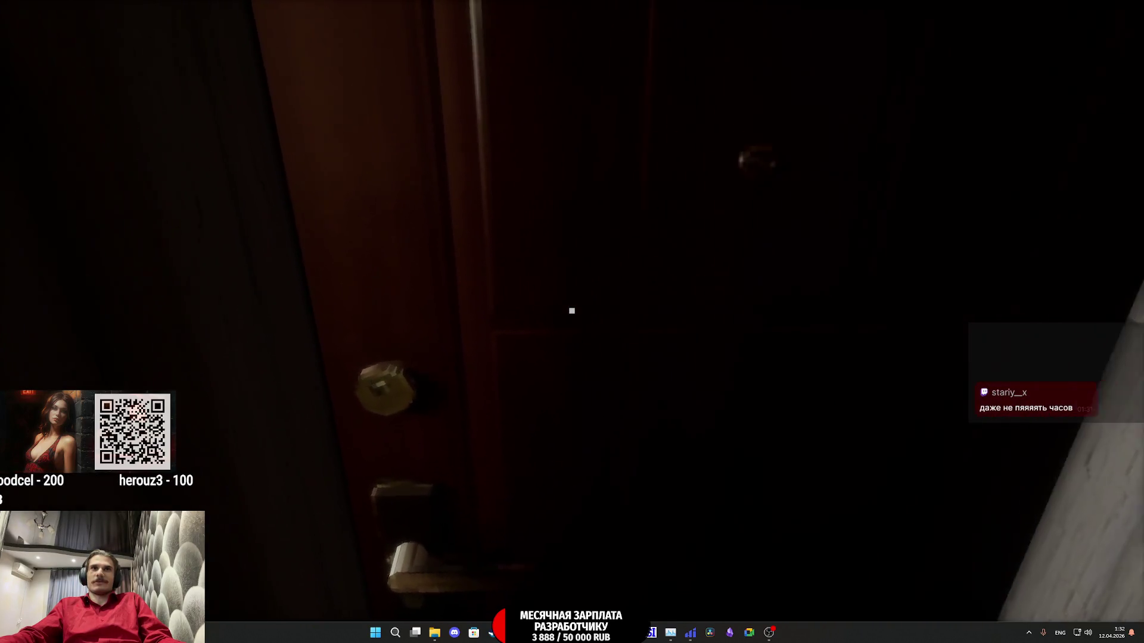
key(w)
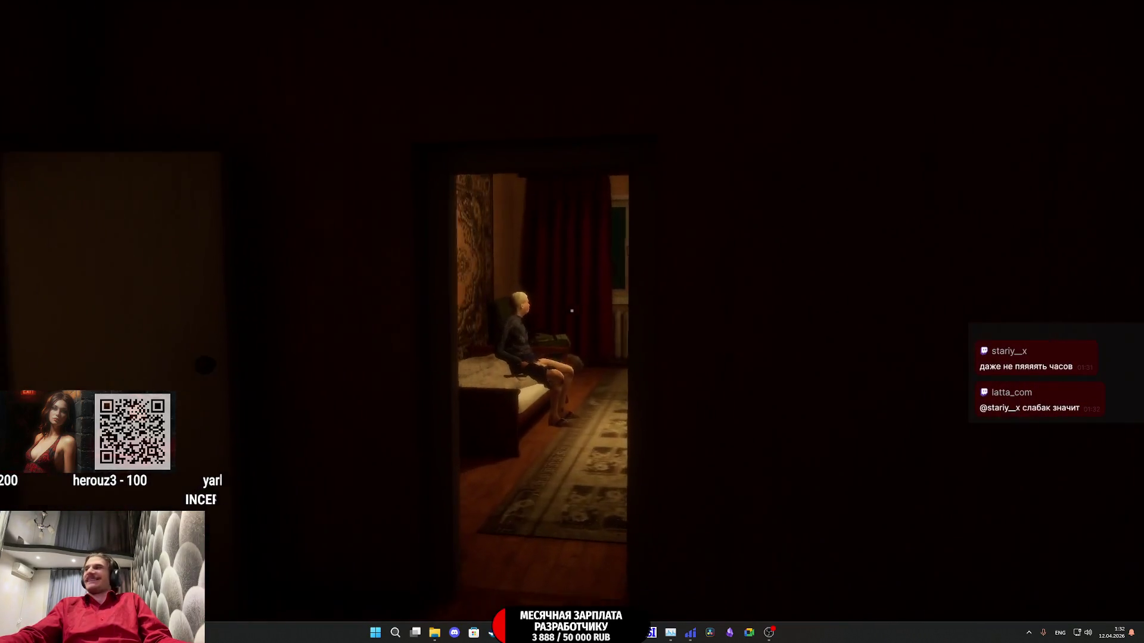
key(w)
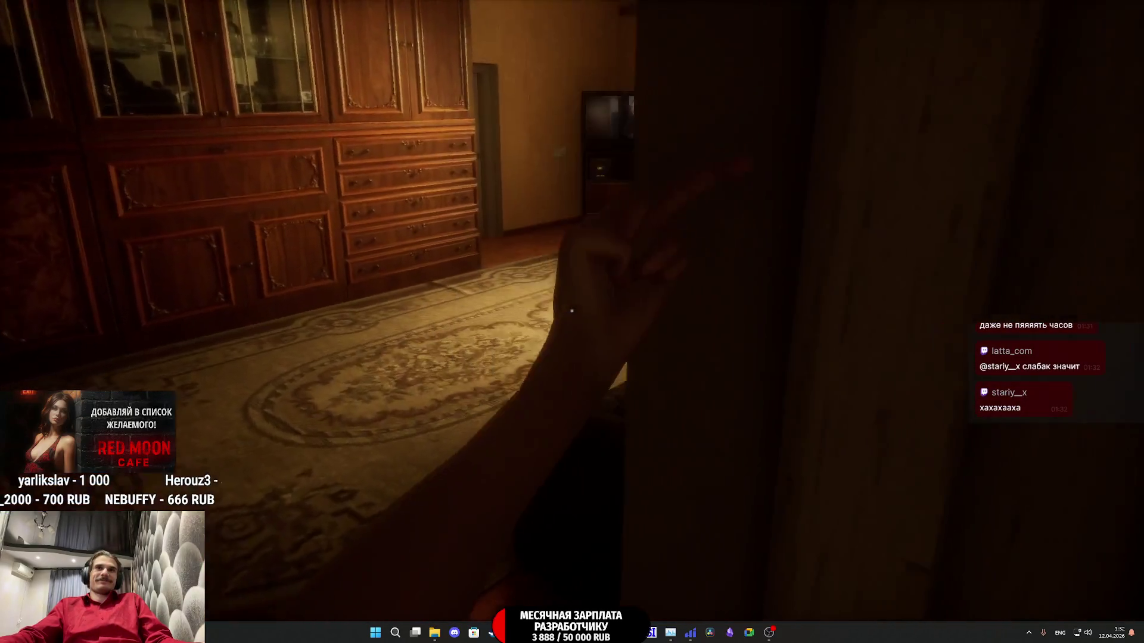
key(w)
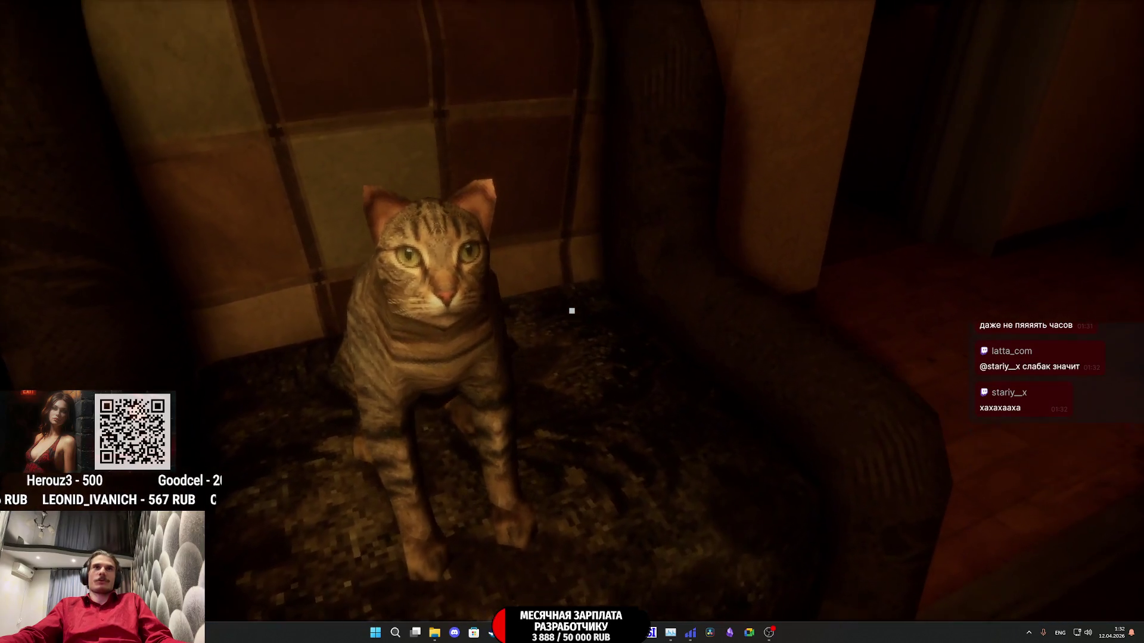
key(s)
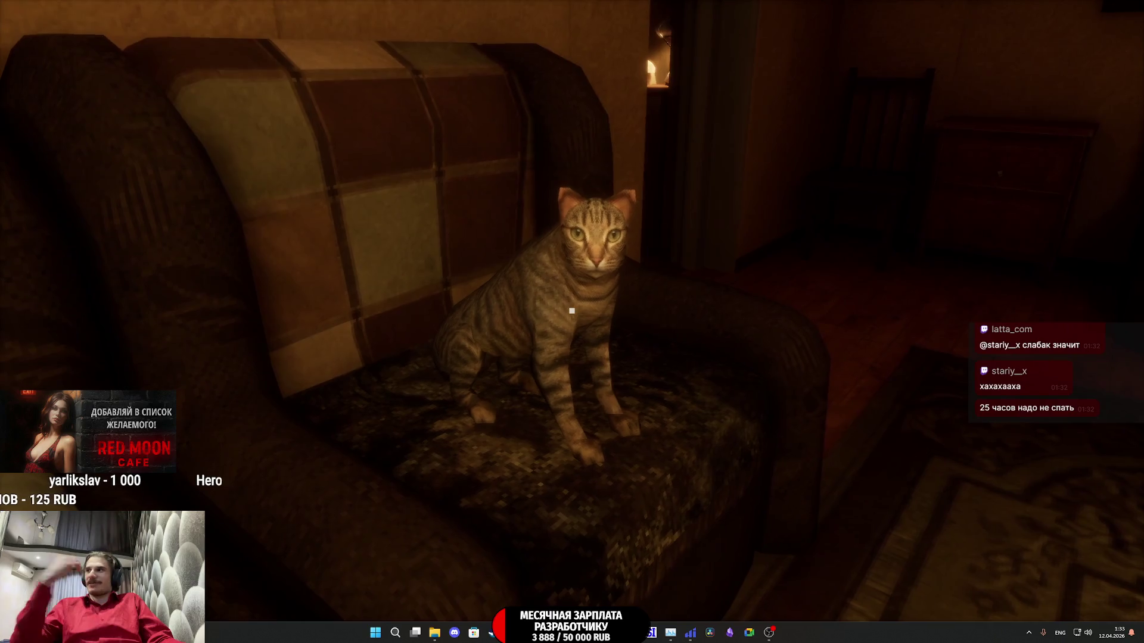
key(w)
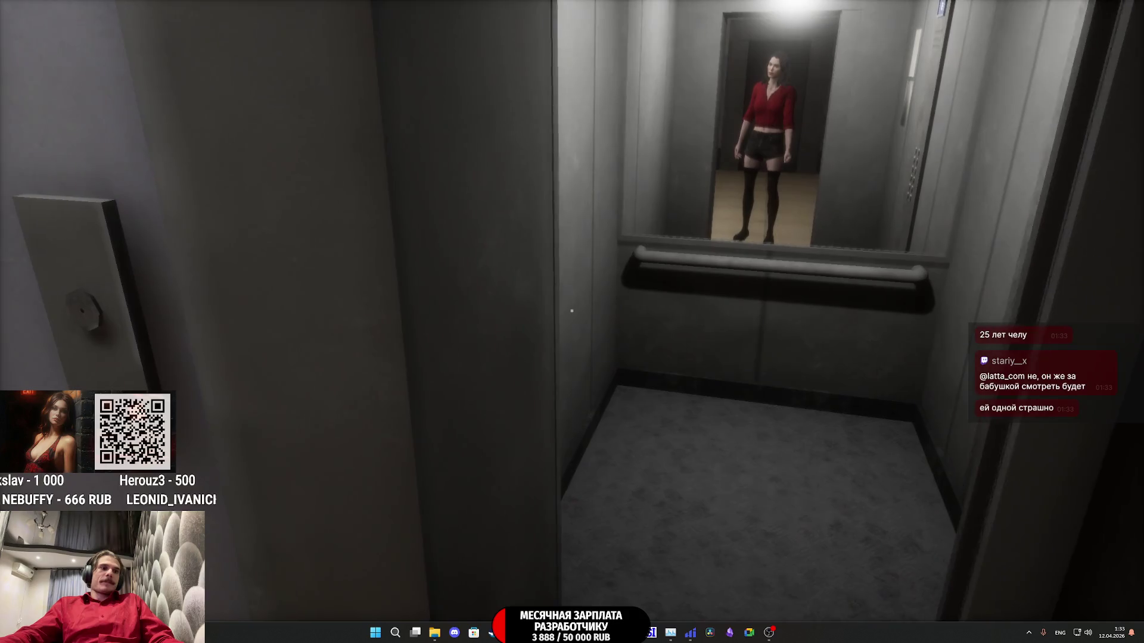
Step: Walk into the elevator, press a floor button and gesture at the woman
key(w)
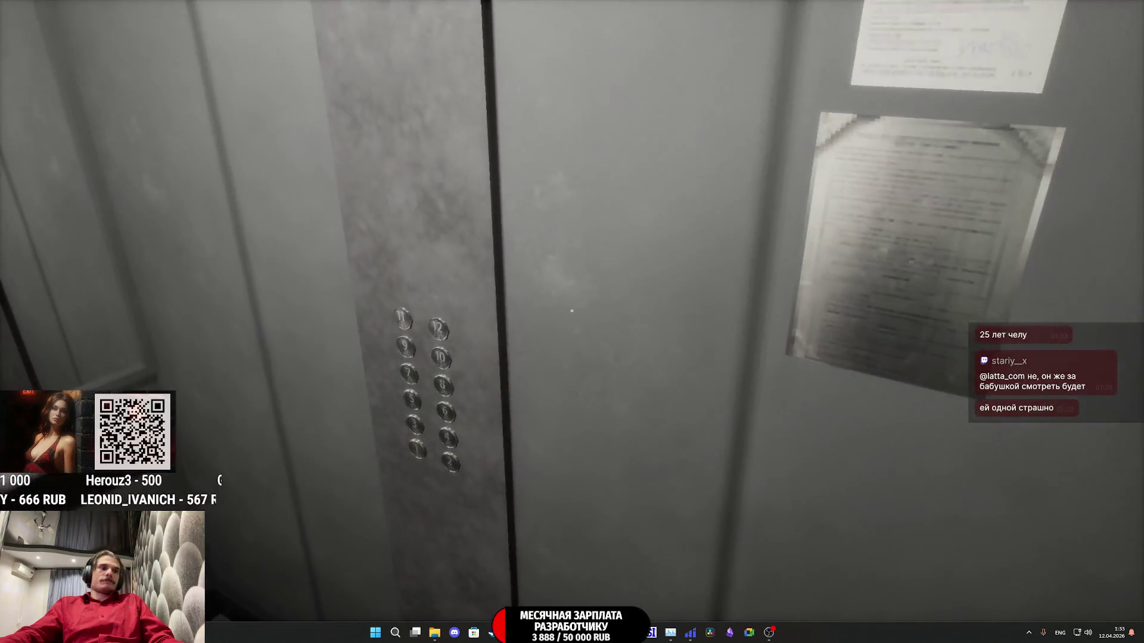
click(571, 311)
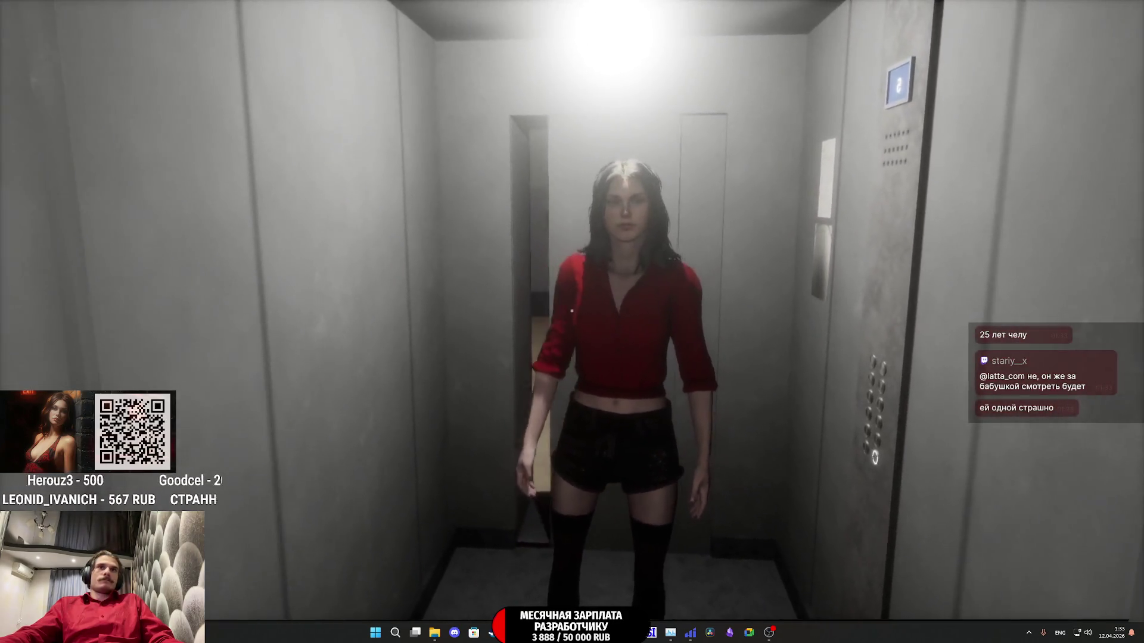
key(f)
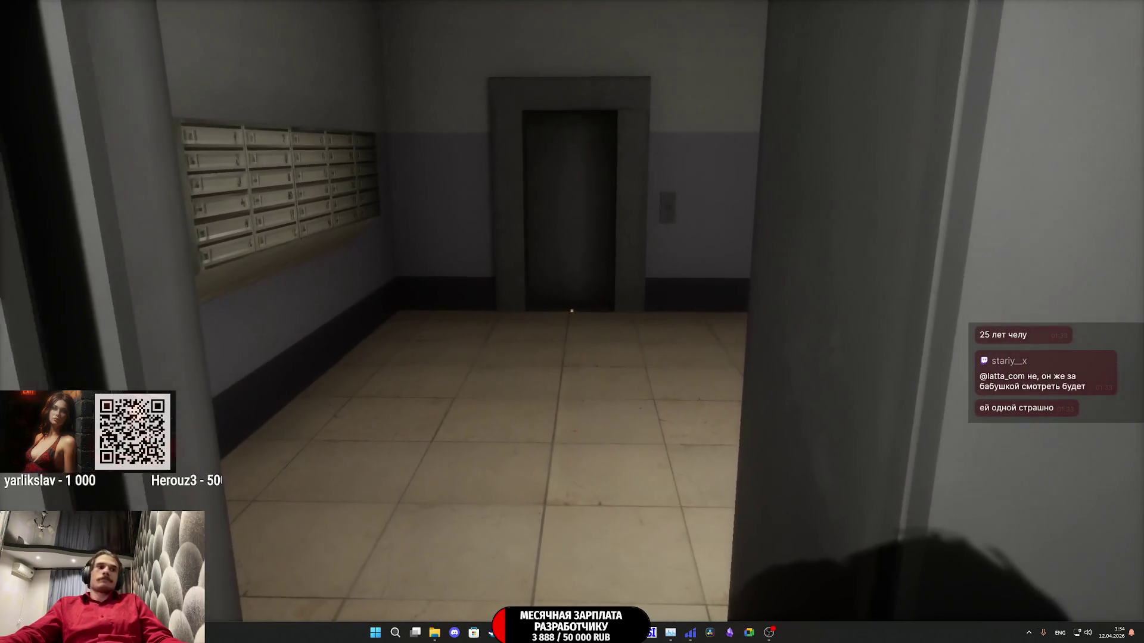
Step: Exit the elevator and walk down the corridor past the mailboxes through the dark doorway
key(w)
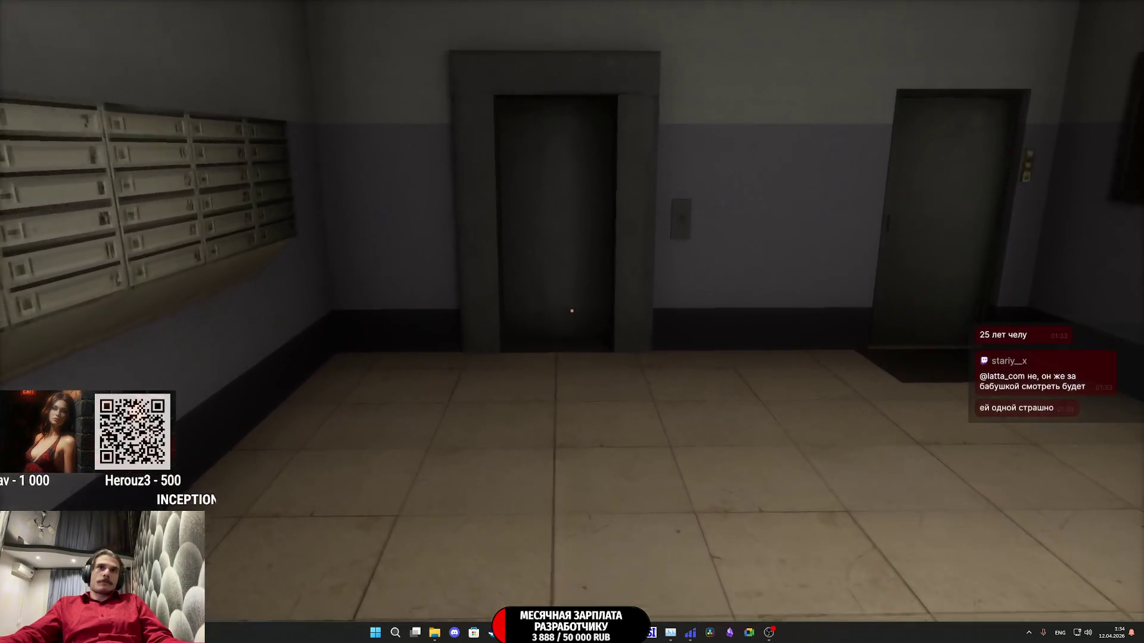
key(w)
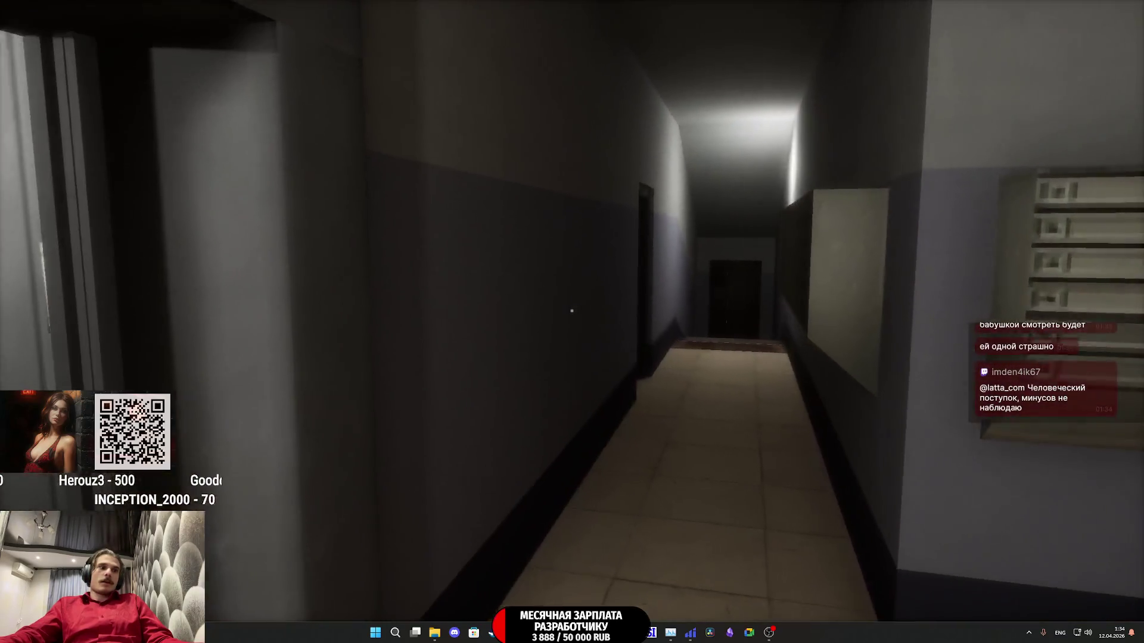
key(w)
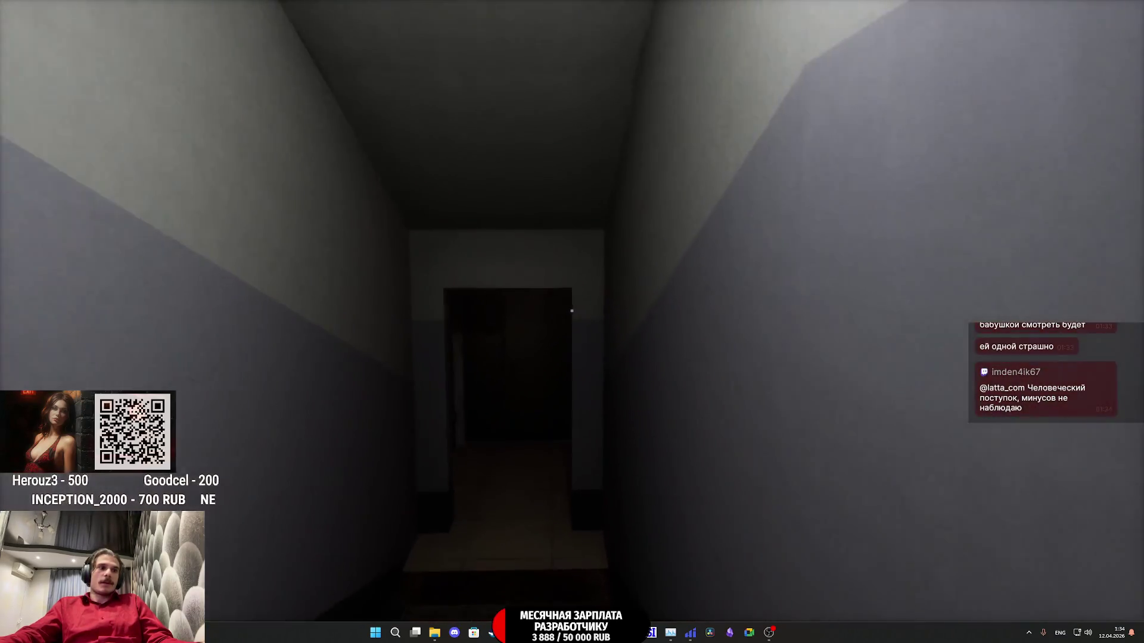
key(w)
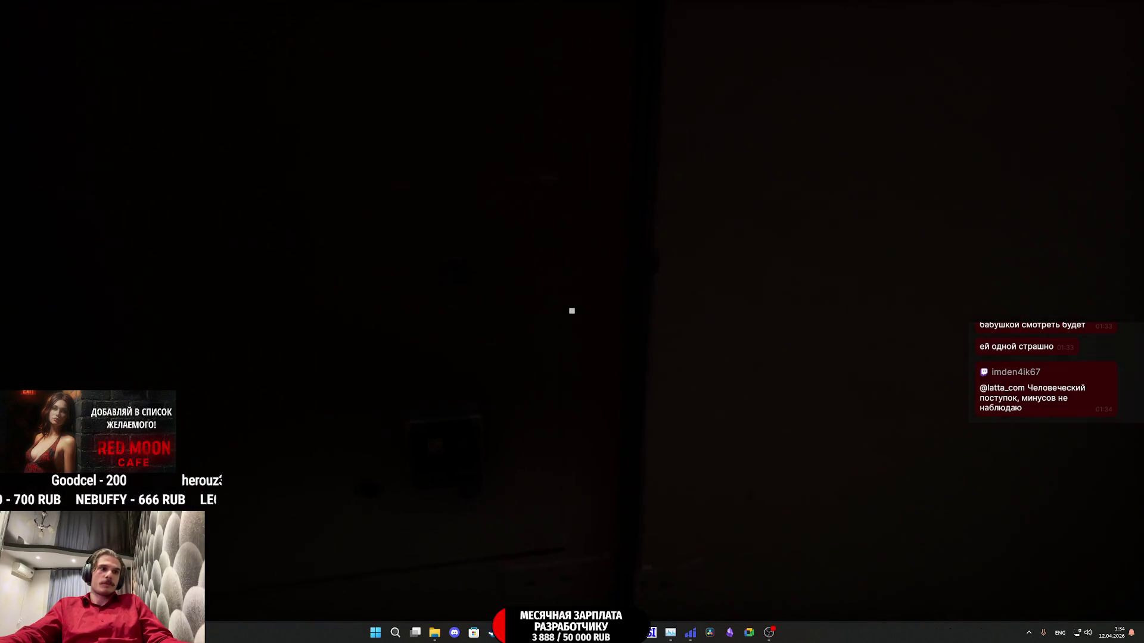
Step: Walk along the night street to the woman, interact with her, and pause the game
key(w)
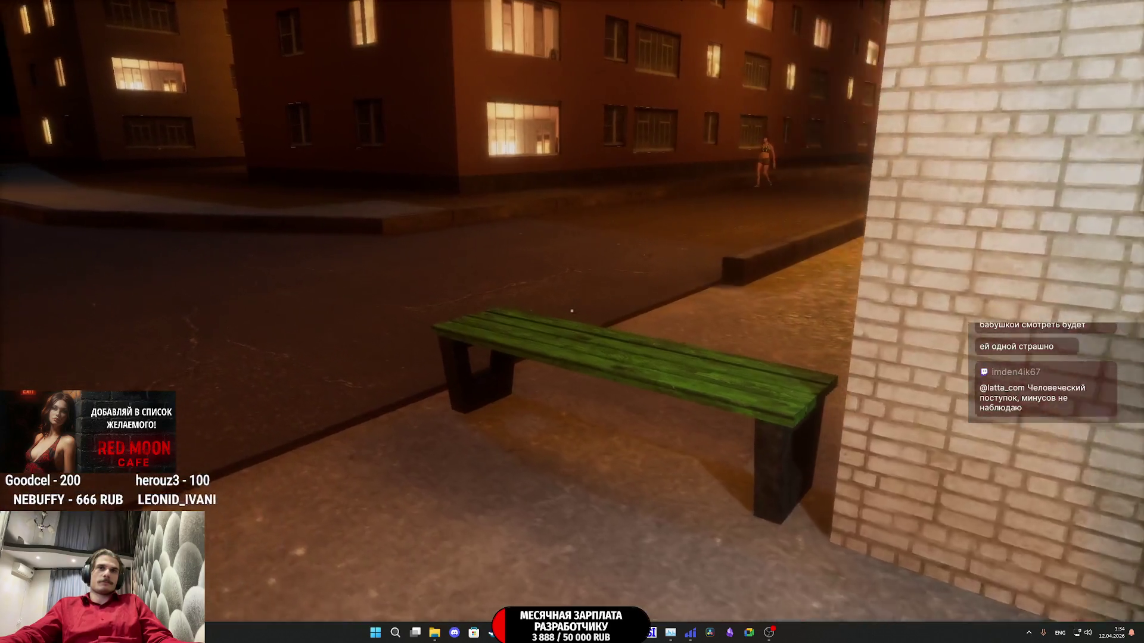
key(w)
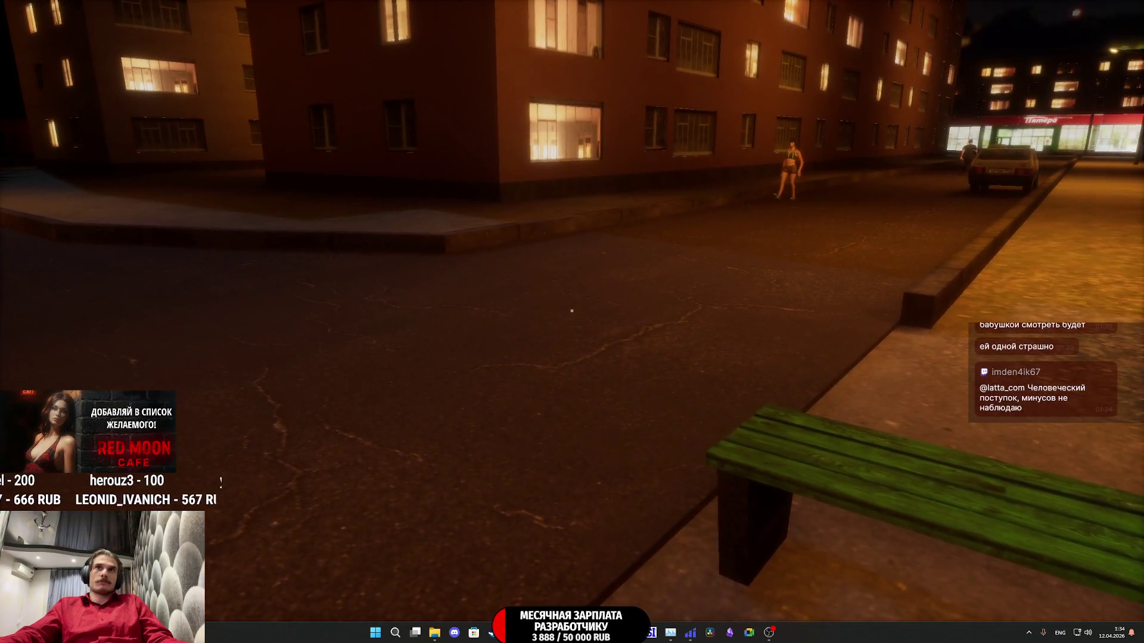
key(w)
key(w)
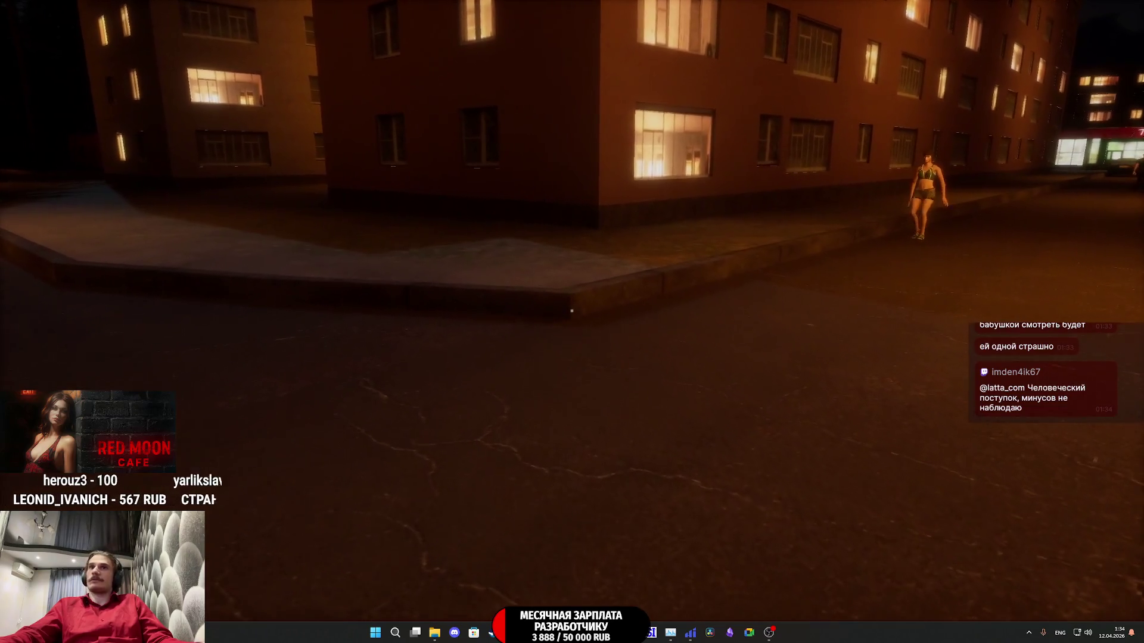
key(w)
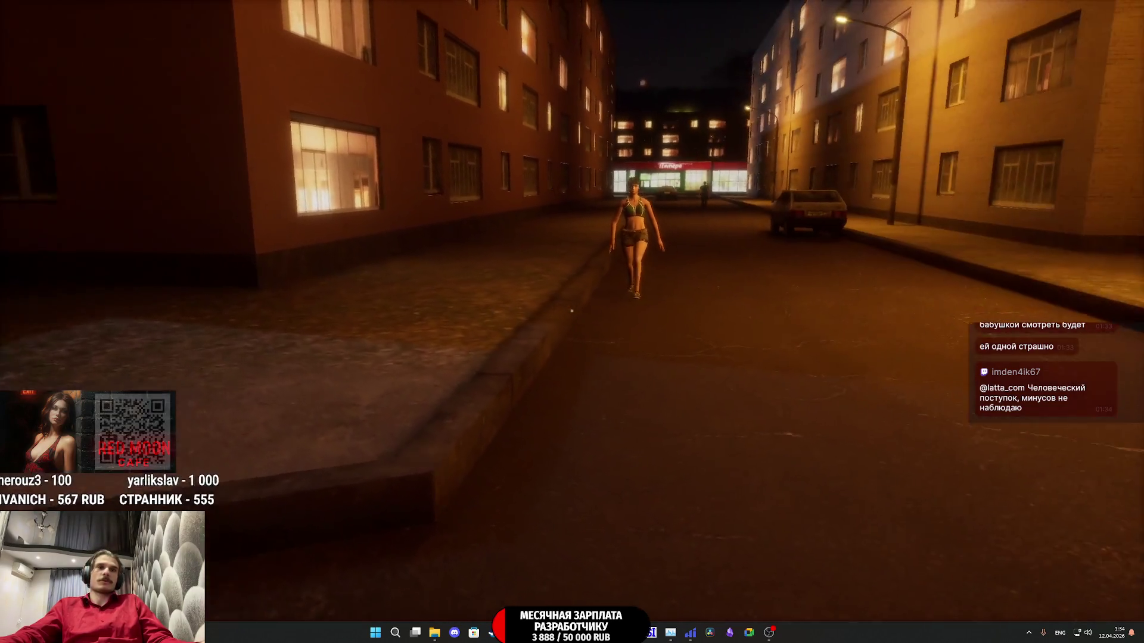
key(w)
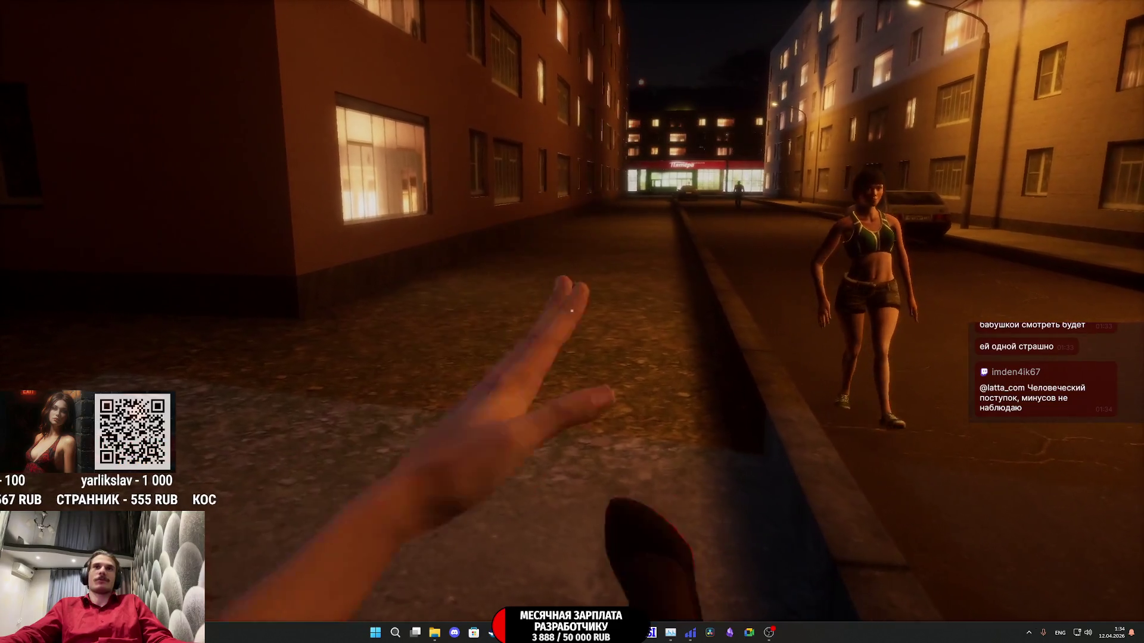
key(w)
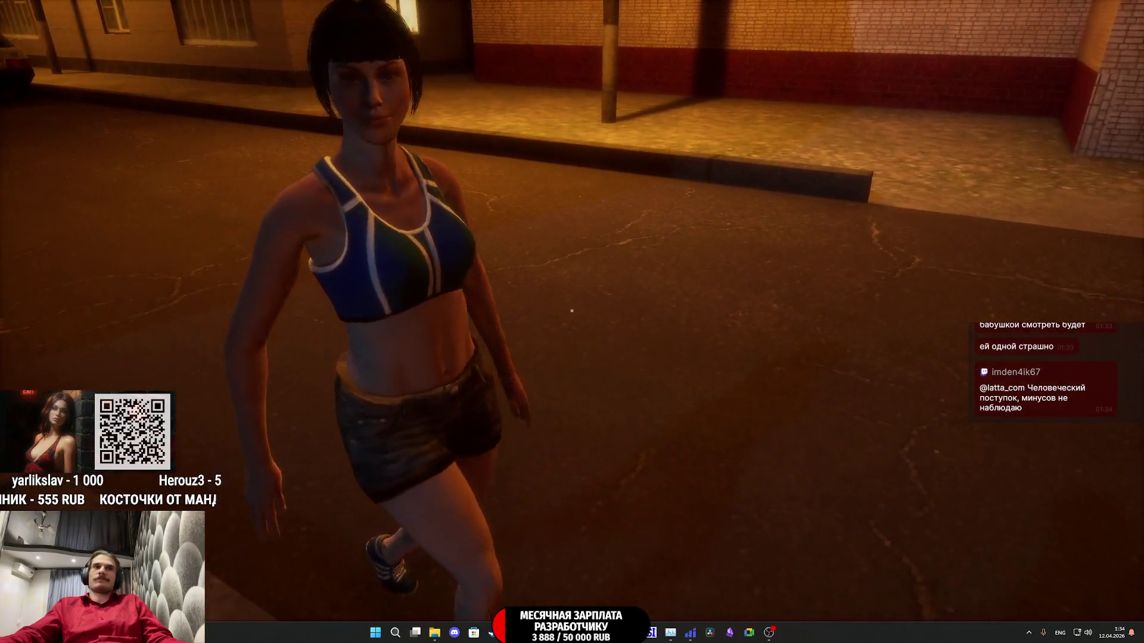
click(571, 310)
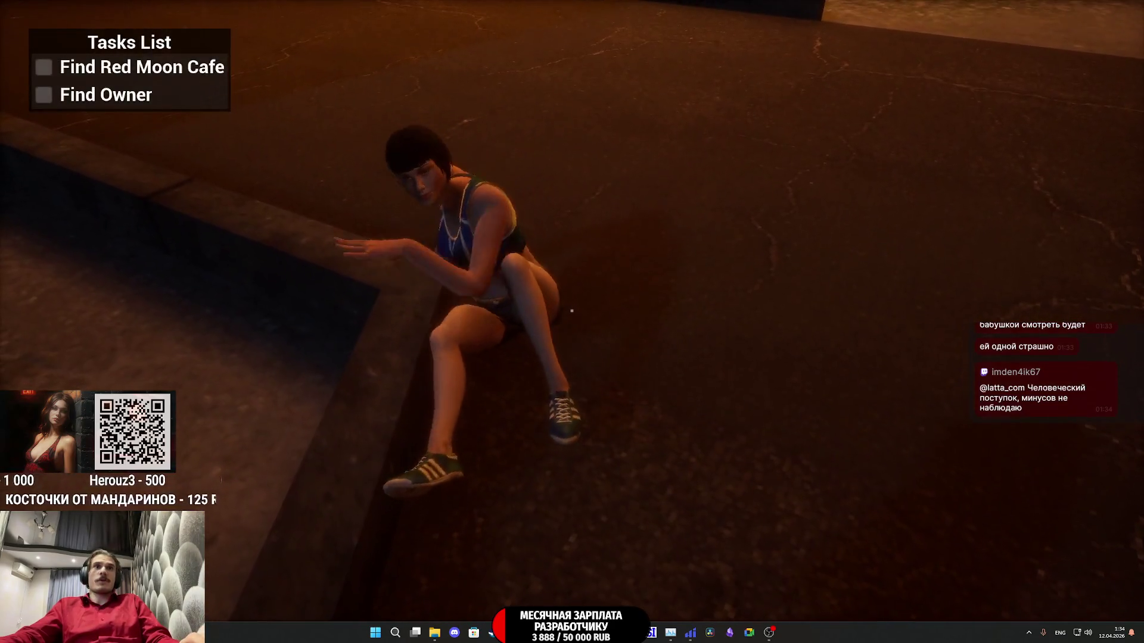
key(Escape)
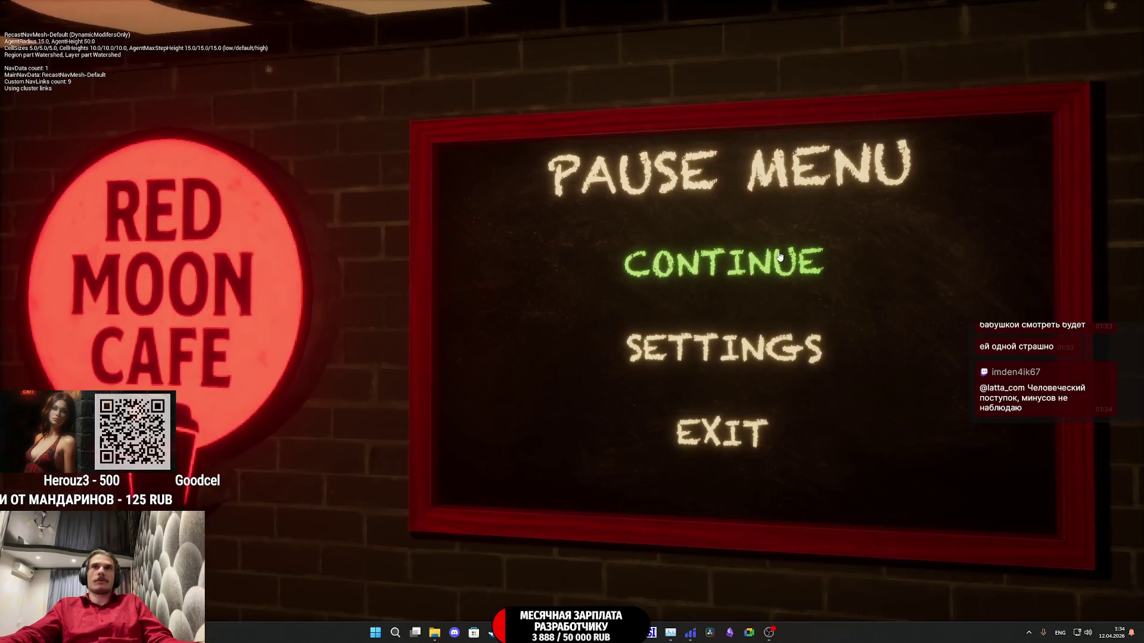
click(696, 257)
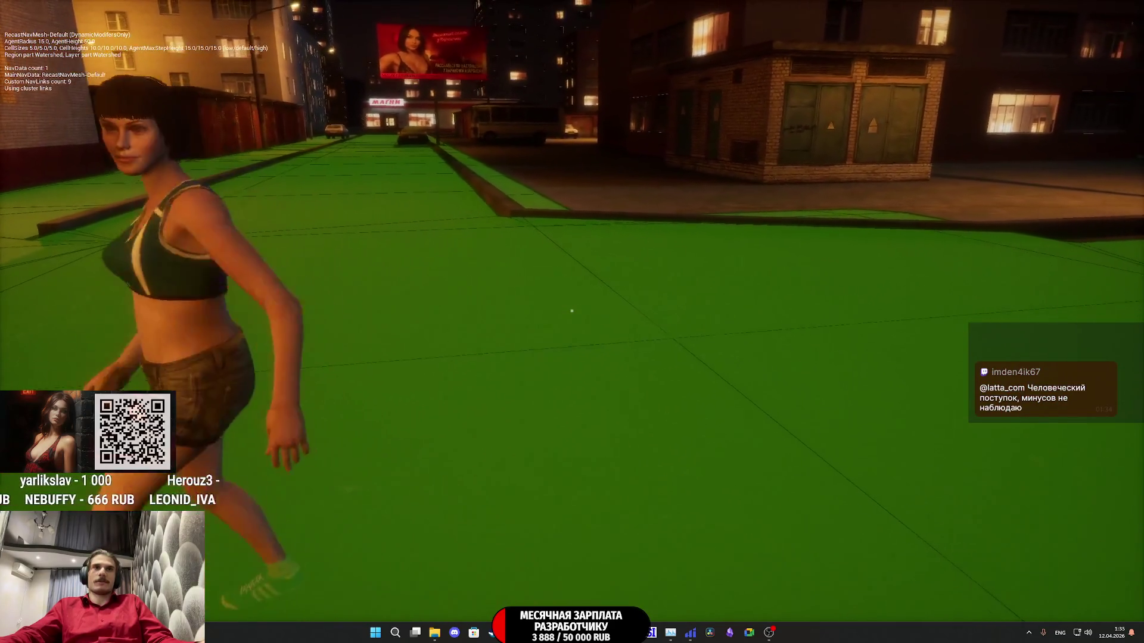
key(Escape)
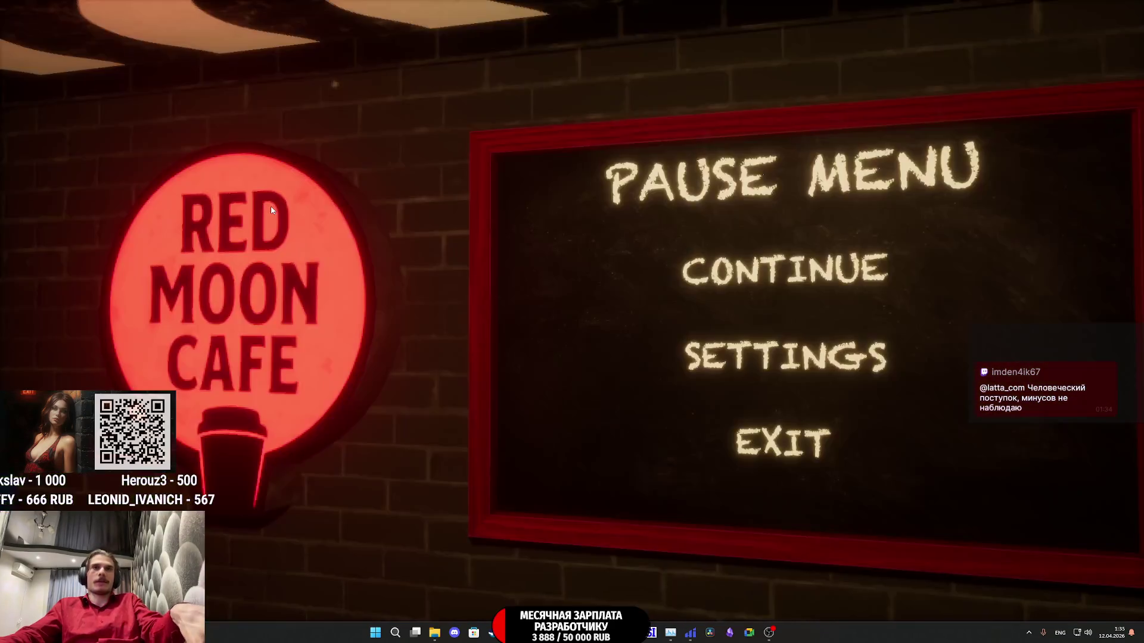
click(771, 361)
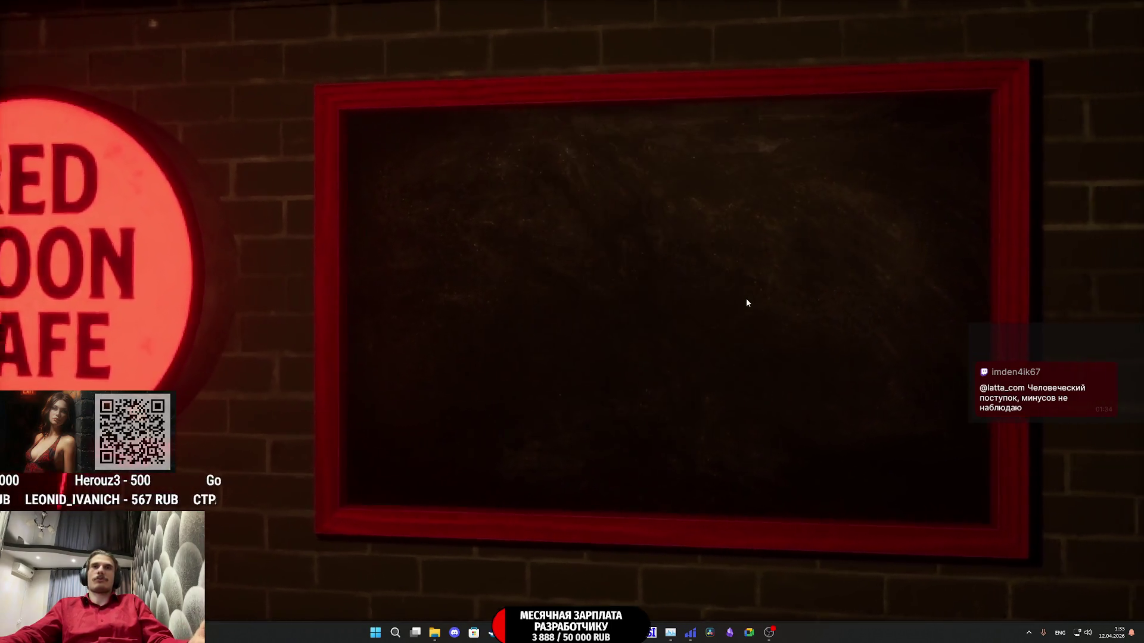
click(334, 200)
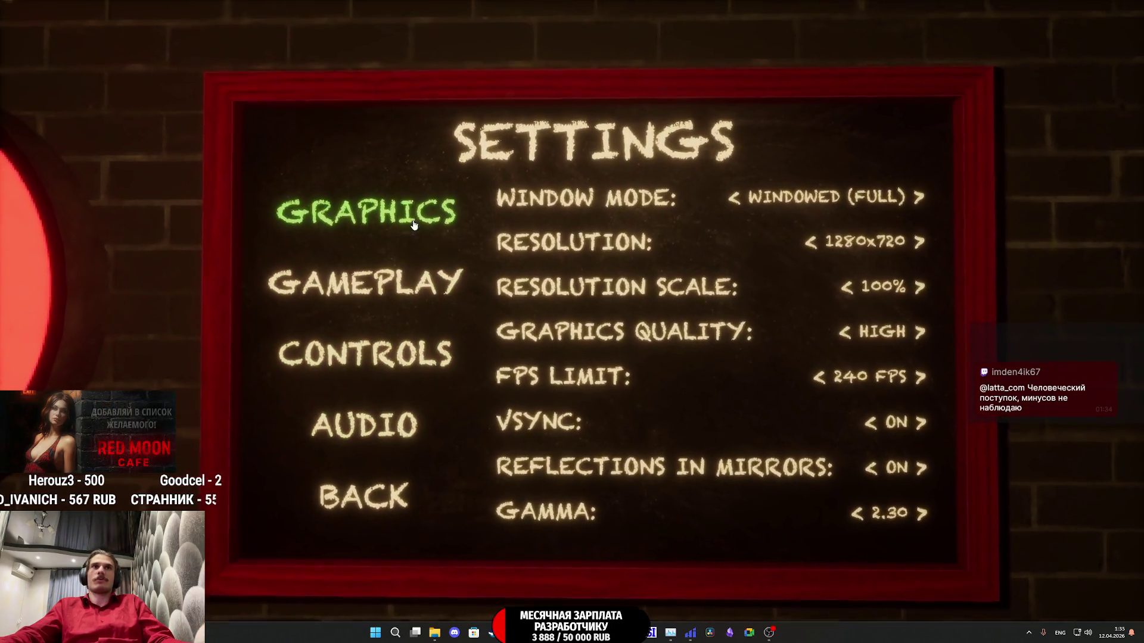
click(414, 268)
click(396, 333)
click(405, 393)
click(408, 326)
click(365, 268)
click(363, 207)
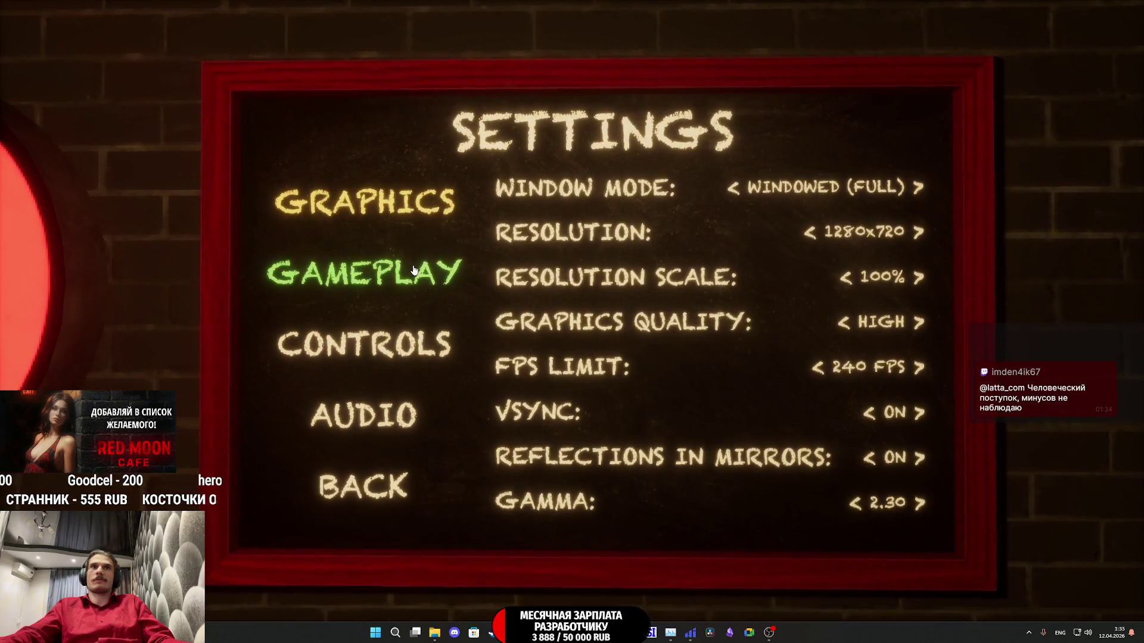
click(357, 269)
click(443, 424)
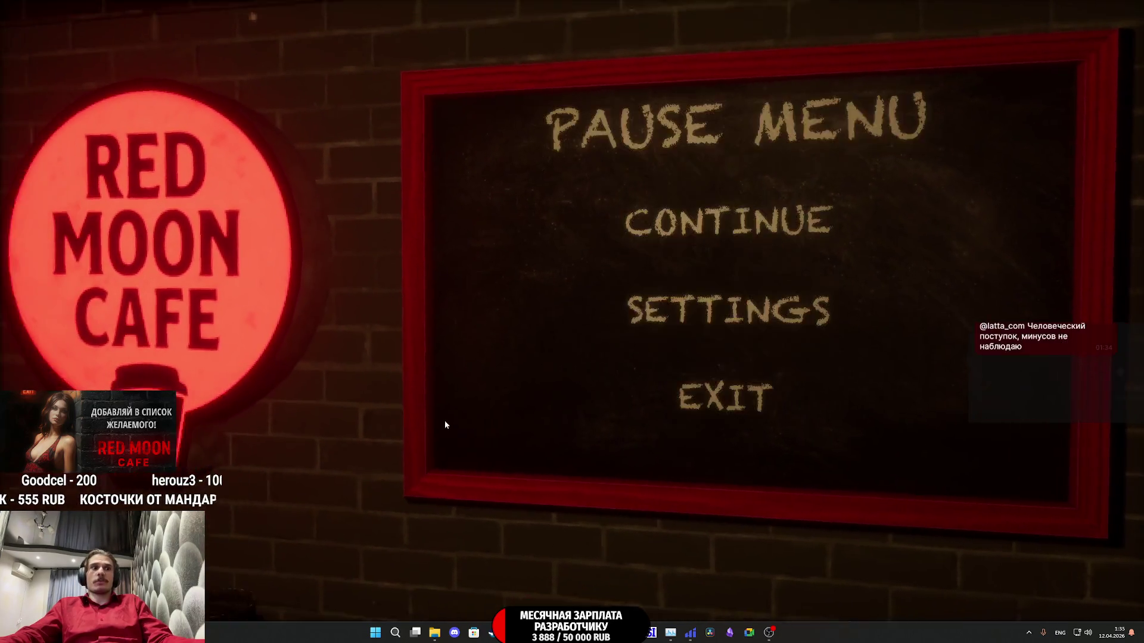
key(Escape)
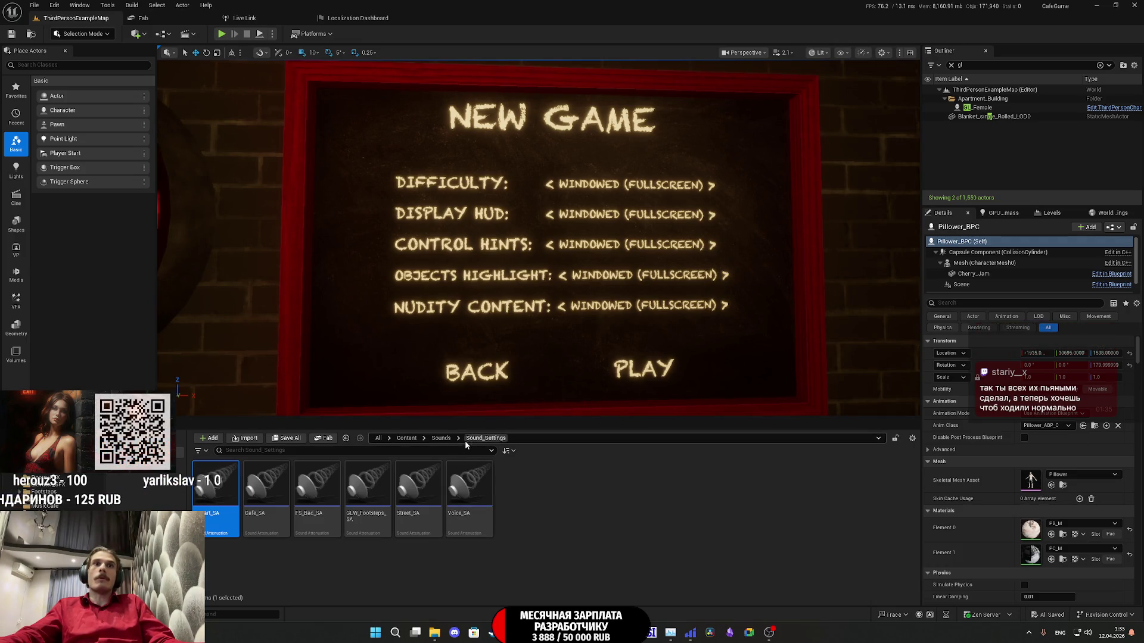
Step: Go to Content > UI in the Content Browser and open the MM_Board_UI widget blueprint
click(408, 438)
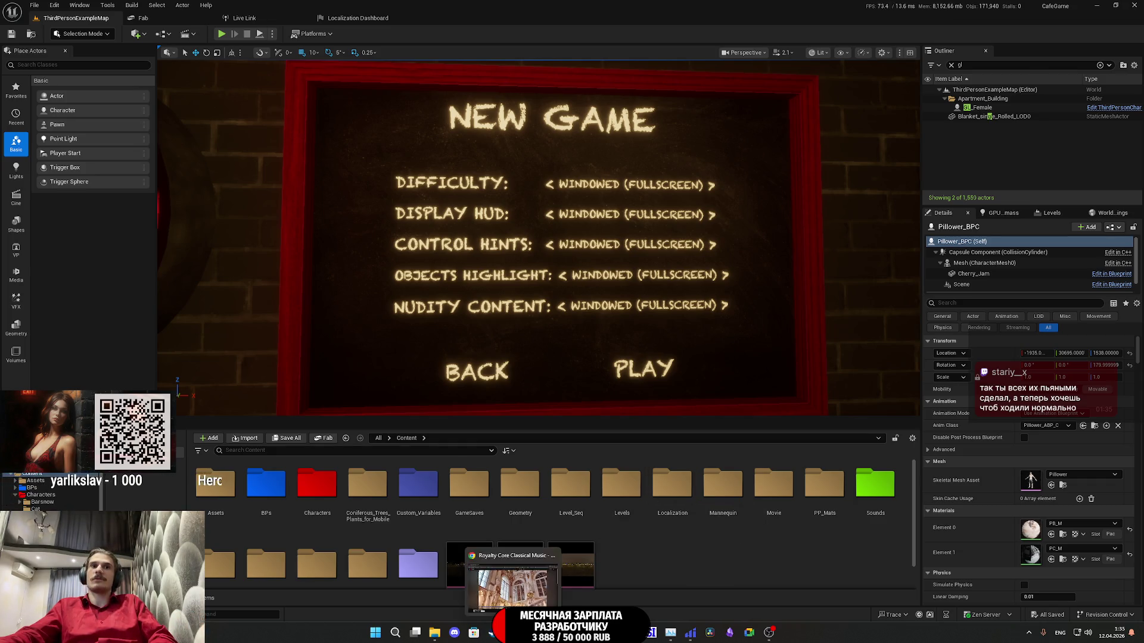
click(512, 584)
key(alt+Tab)
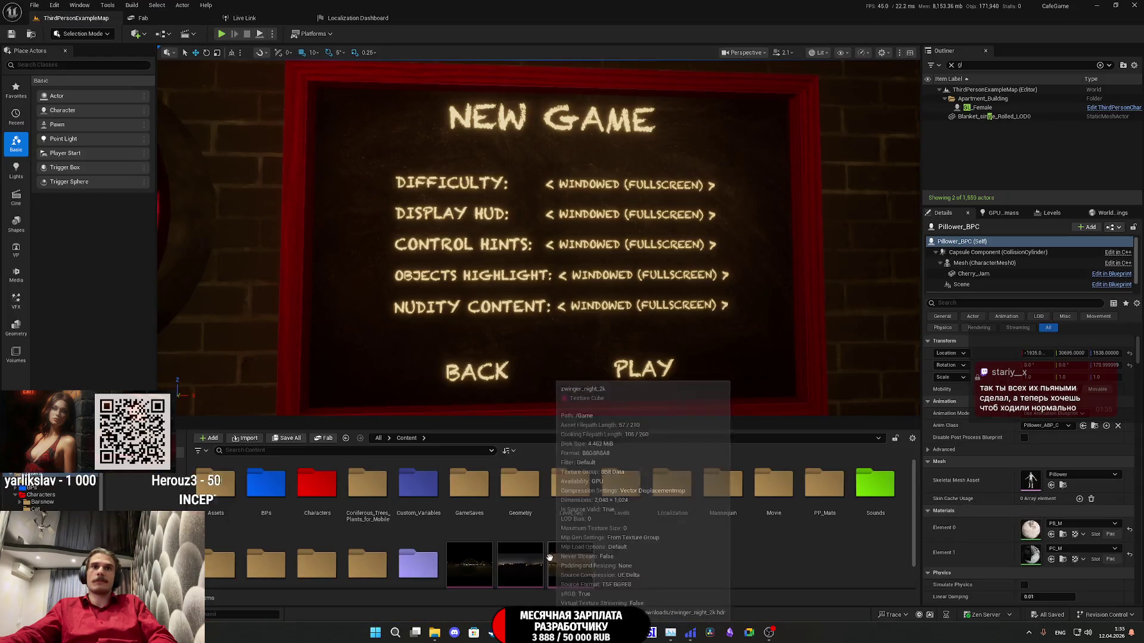
double_click(434, 541)
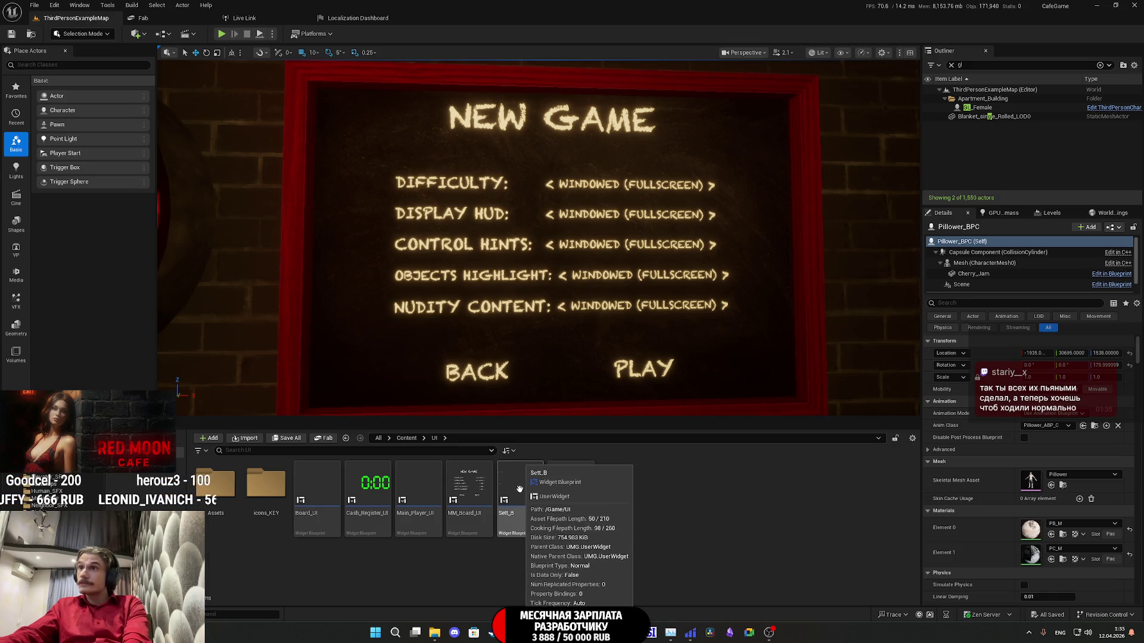
double_click(466, 486)
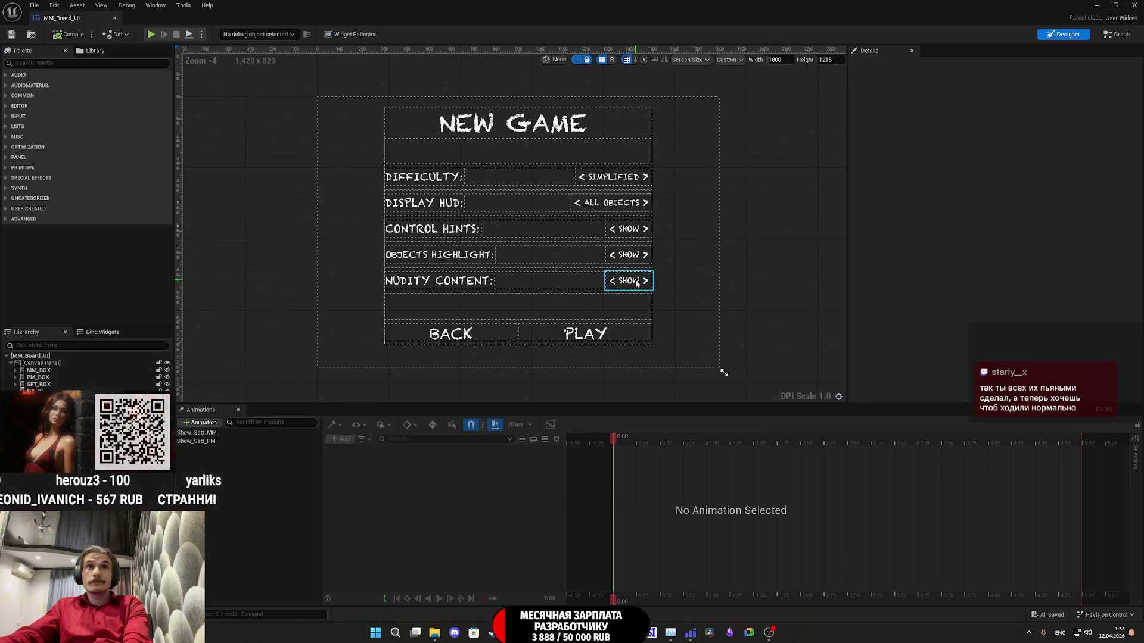
Step: Review the Nudity Content, Display HUD and Difficulty option texts and localization settings, then close MM_Board_UI
click(636, 283)
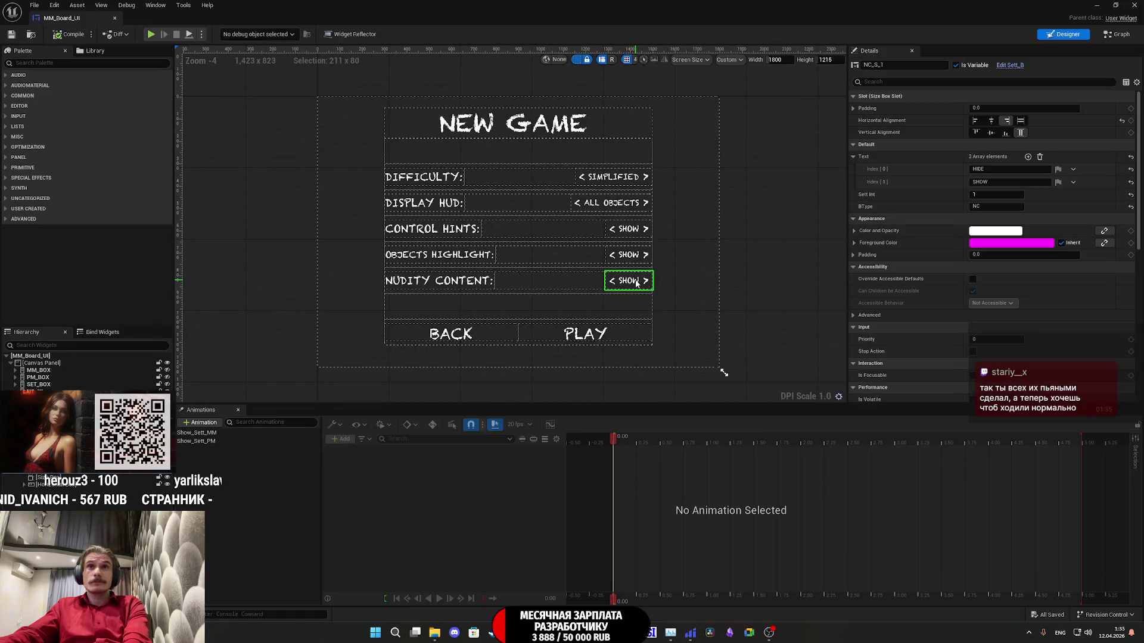
scroll(655, 273, up, 1)
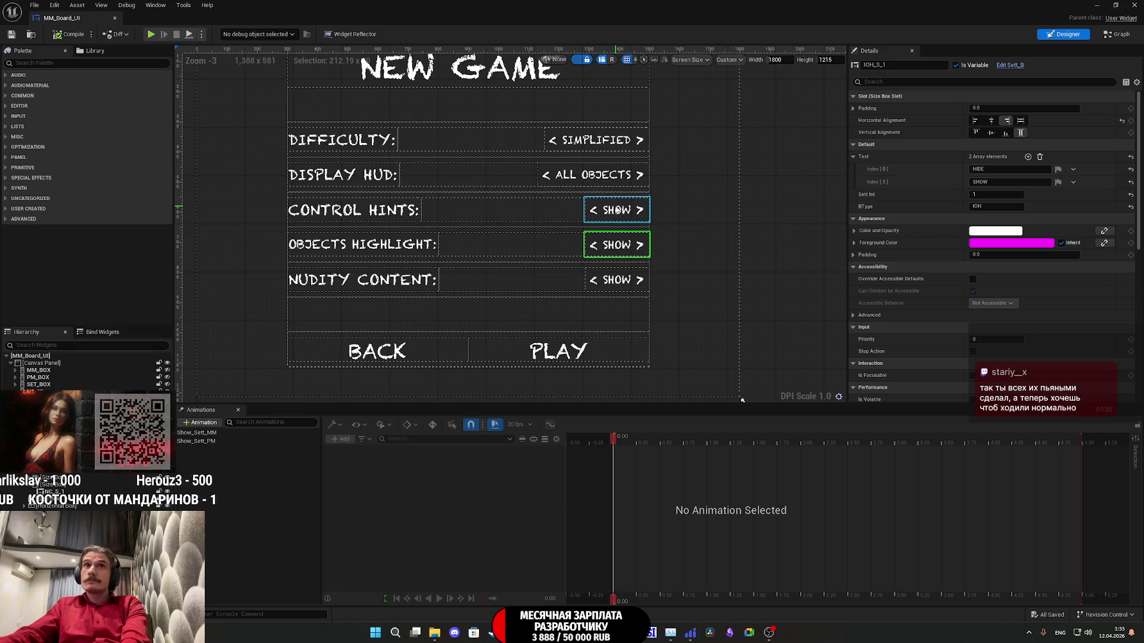
click(605, 176)
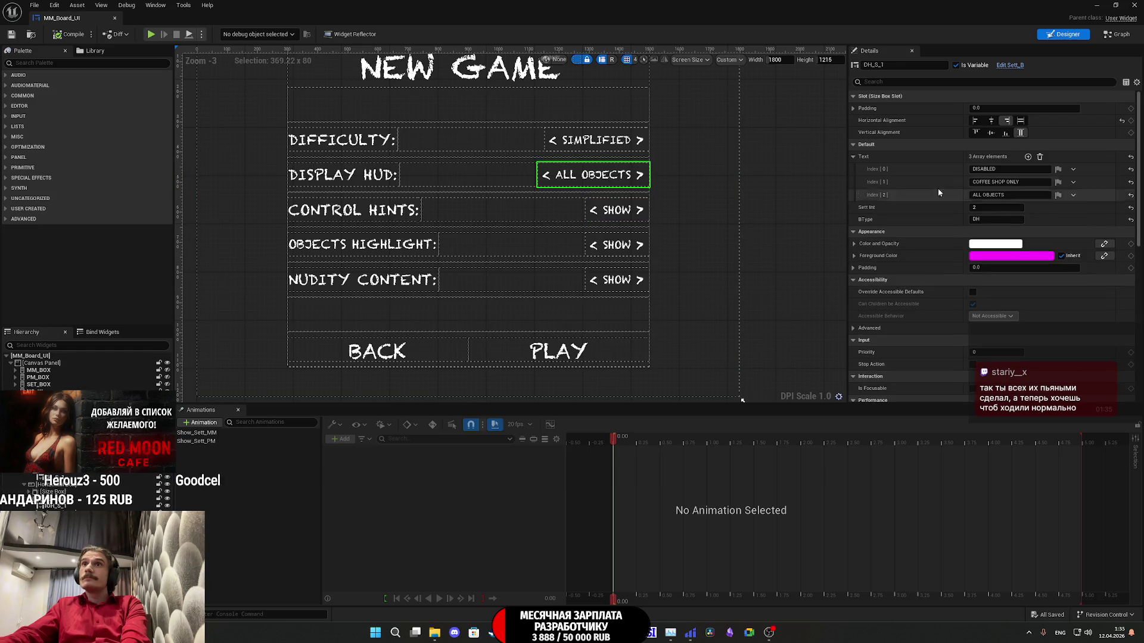
click(1061, 183)
click(1060, 183)
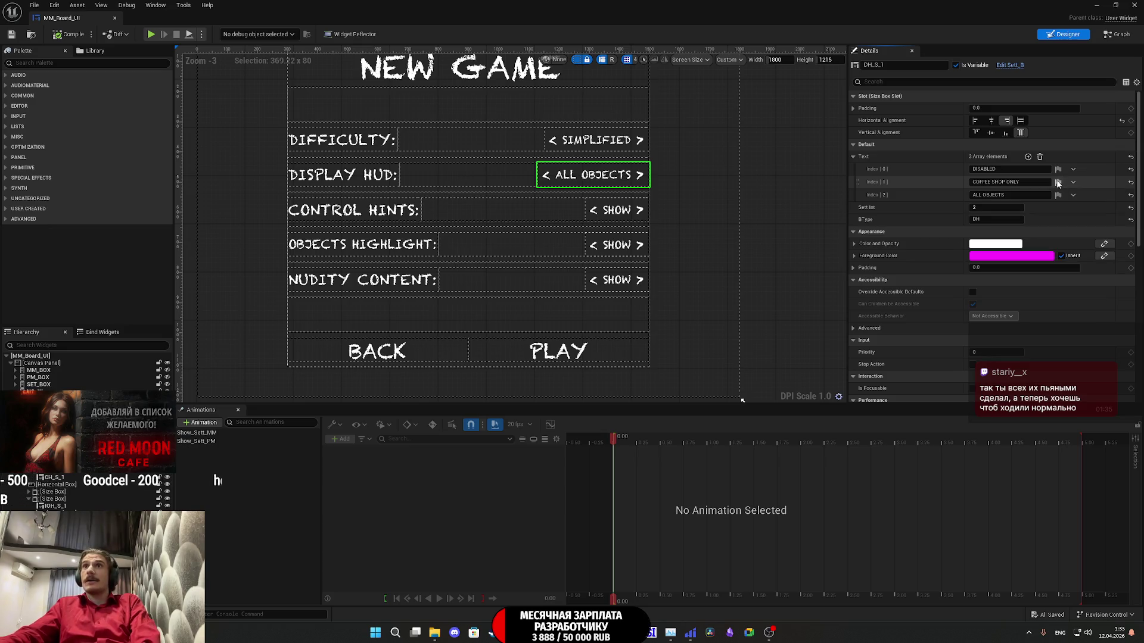
click(610, 144)
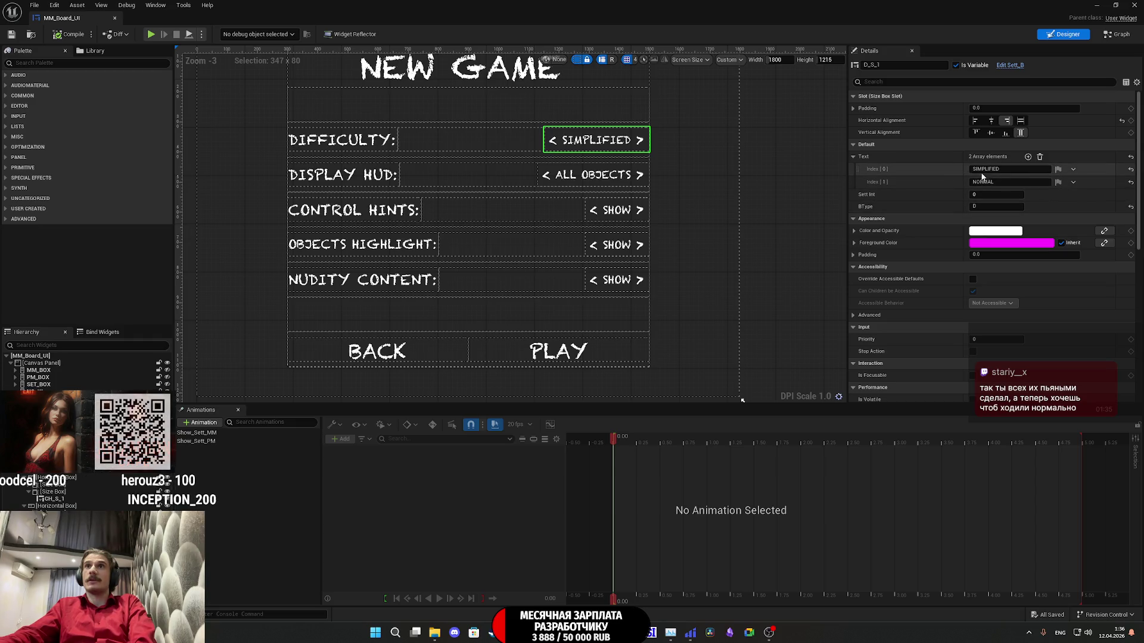
click(593, 174)
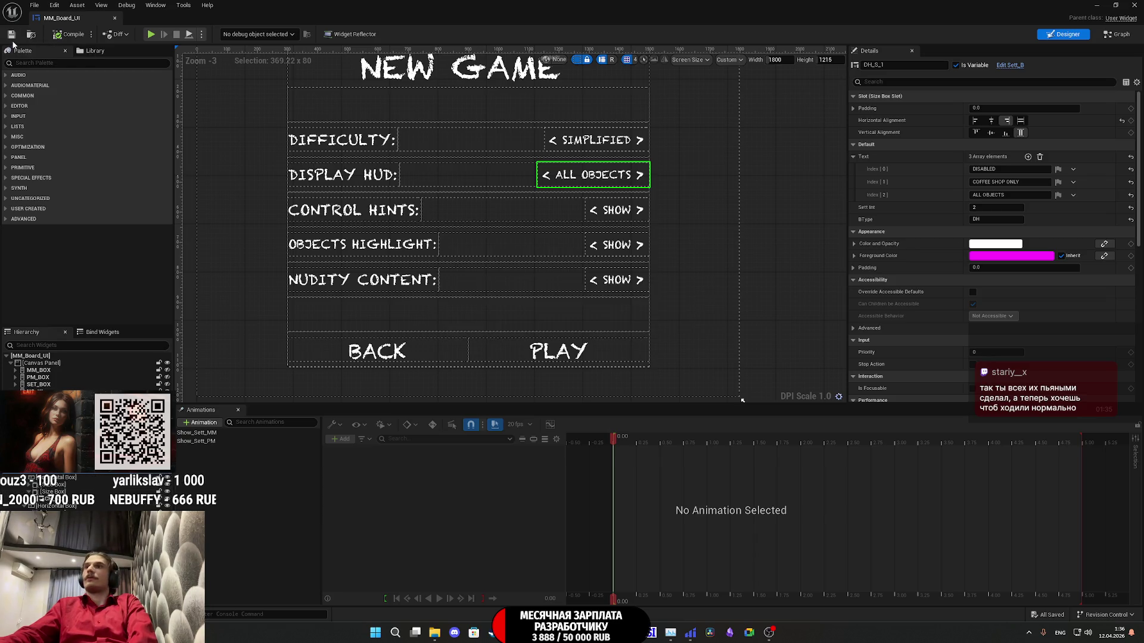
click(1133, 5)
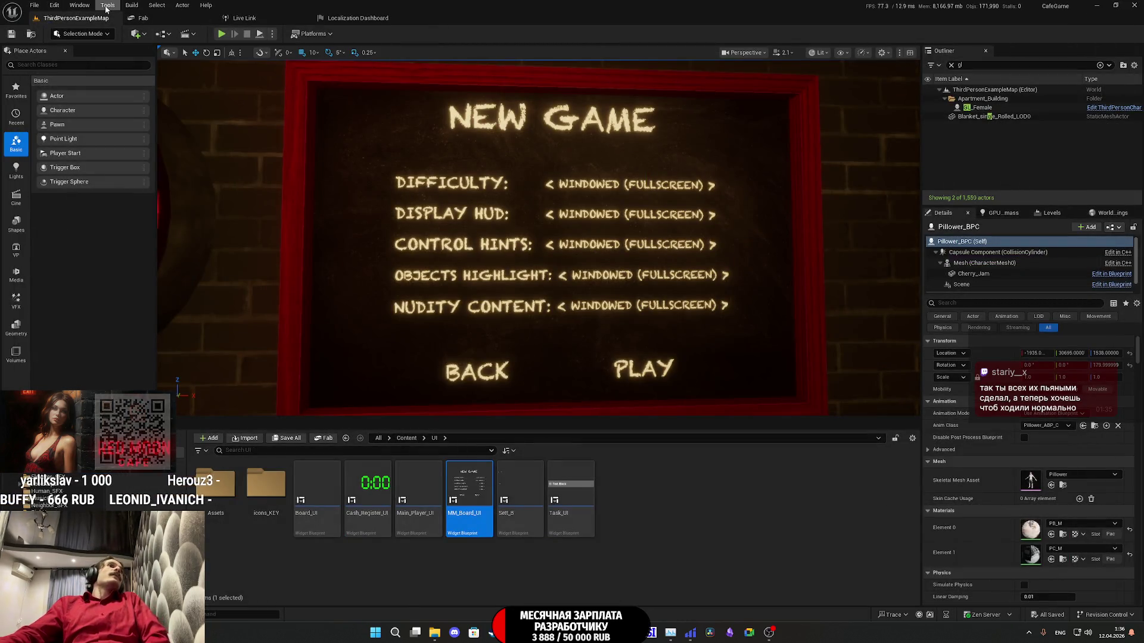
Step: Re-gather the Game target's text and list the Russian entries needing review, COFFEE SHOP ONLY and DISABLED
click(357, 17)
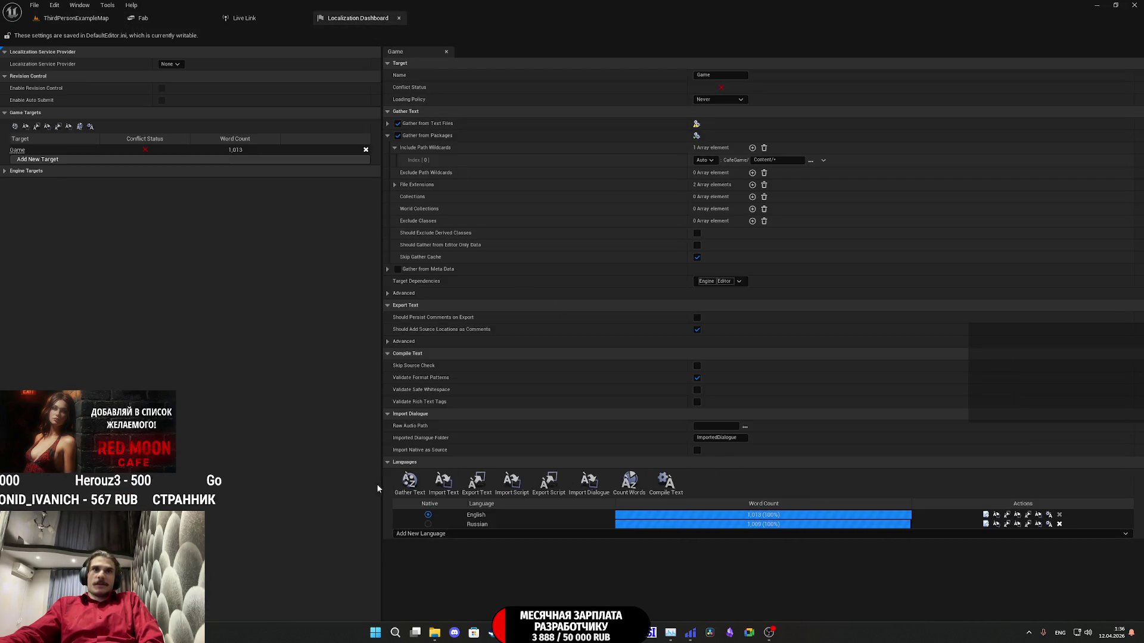
click(410, 482)
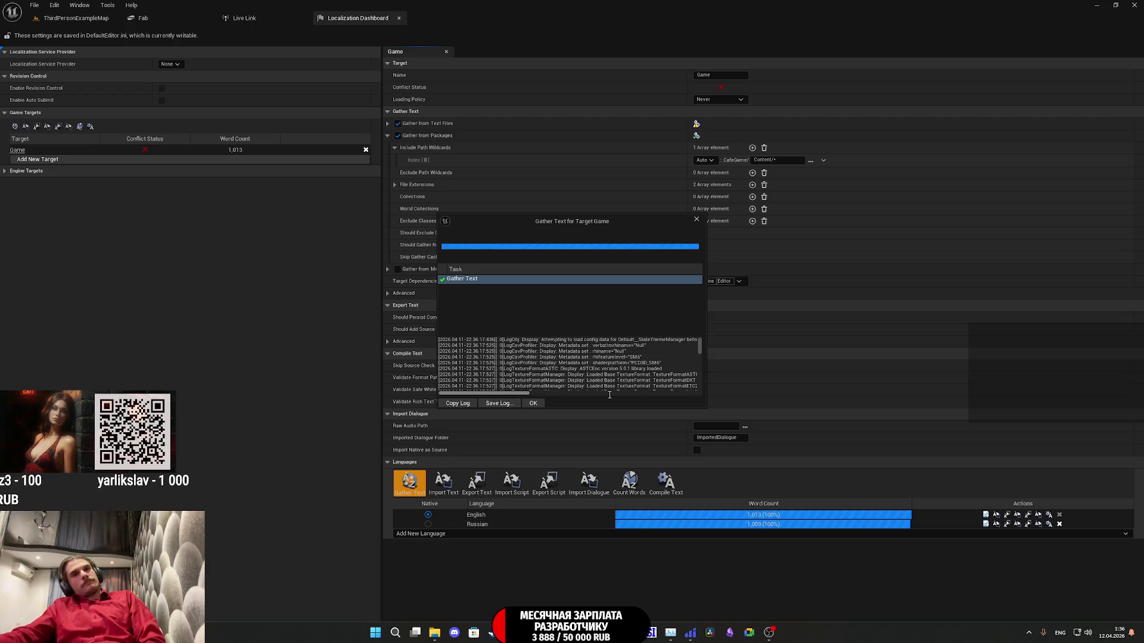
click(533, 403)
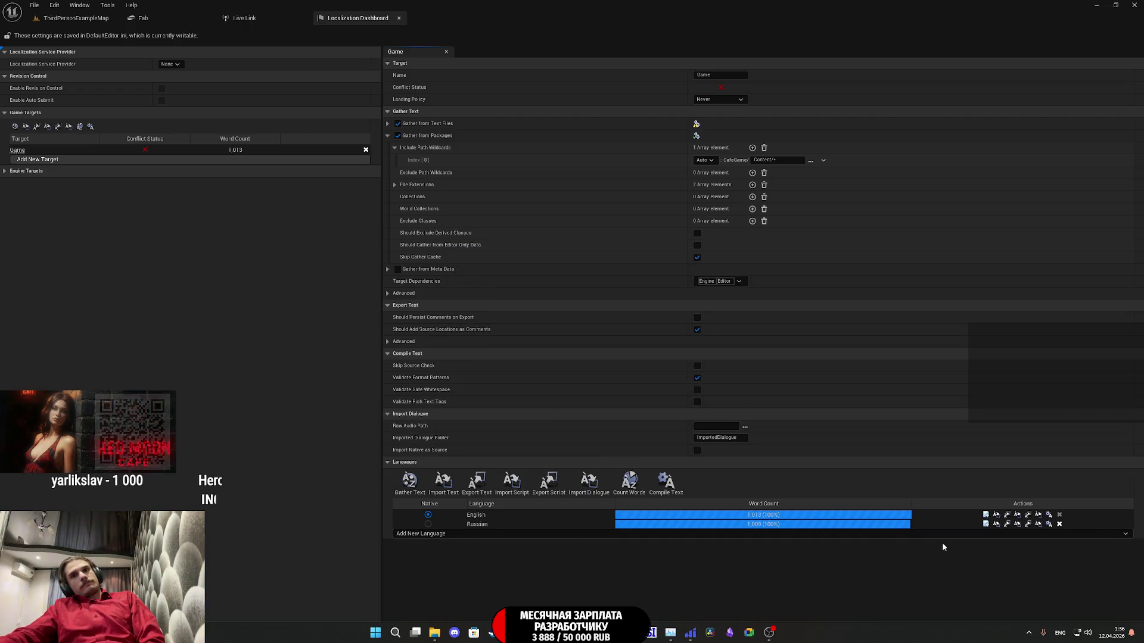
click(985, 525)
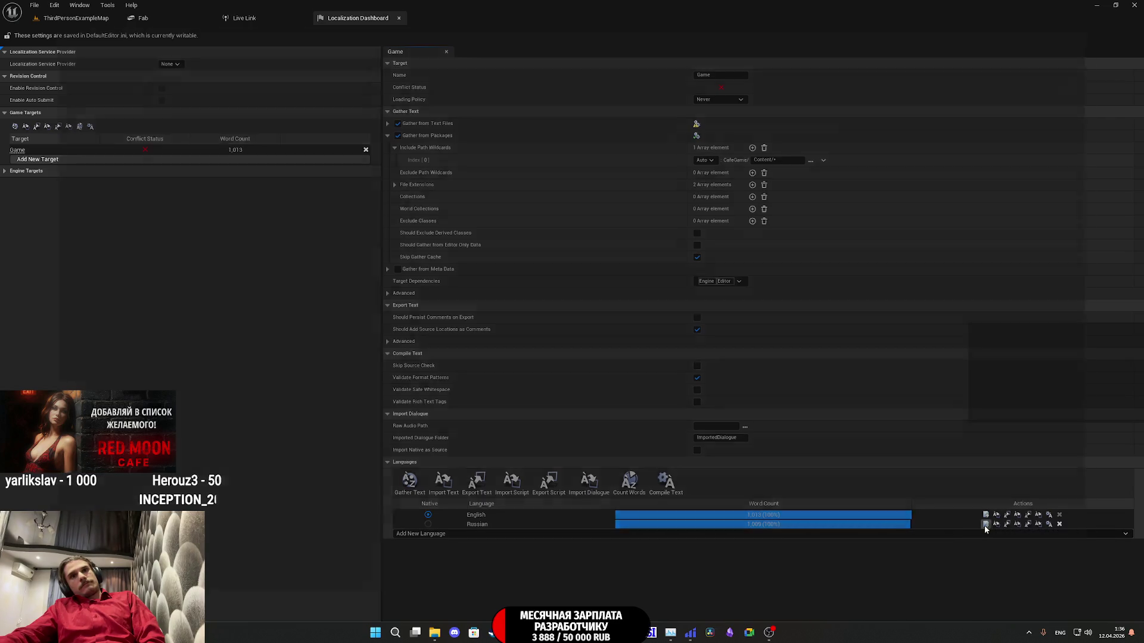
click(106, 51)
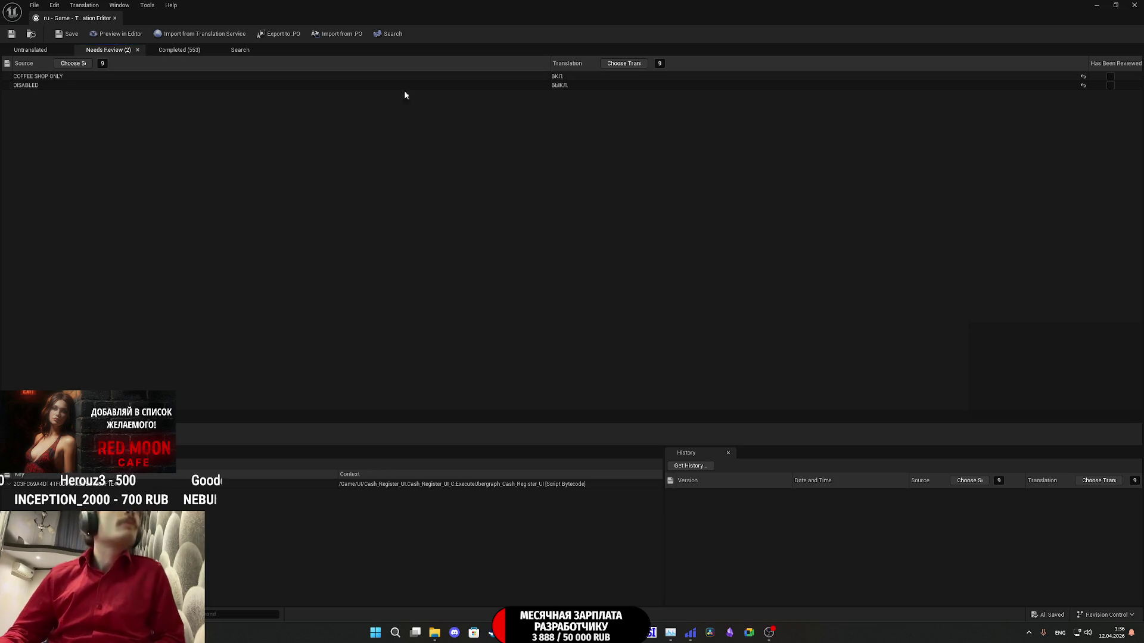
Step: Translate COFFEE SHOP ONLY into Russian as ТОЛЬКО В КОФЕЙНЕ
click(54, 78)
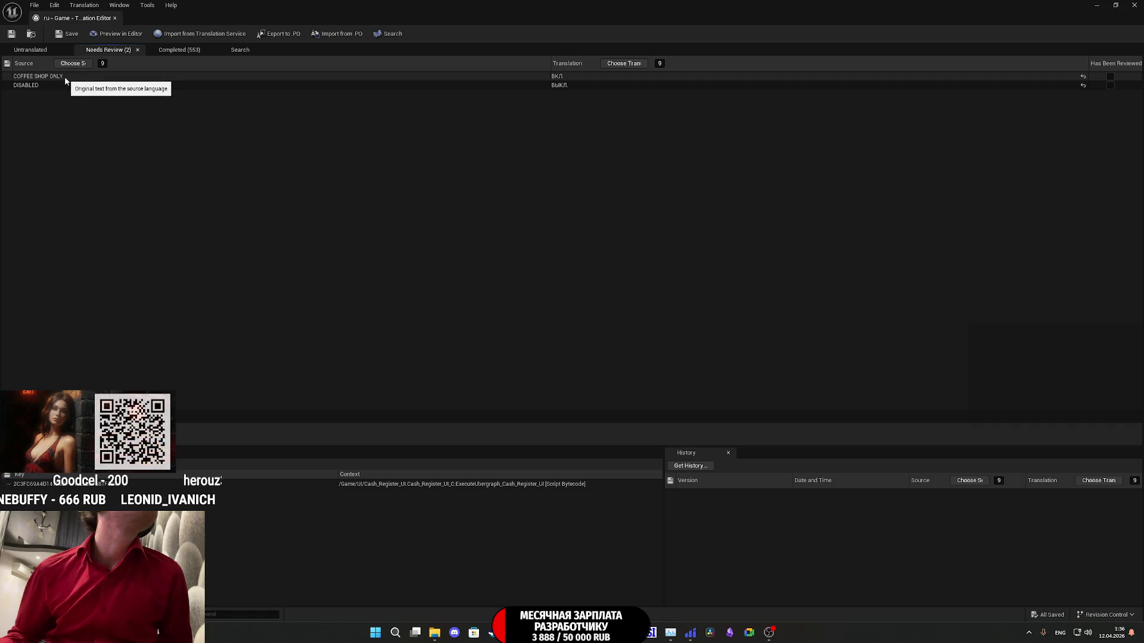
click(576, 77)
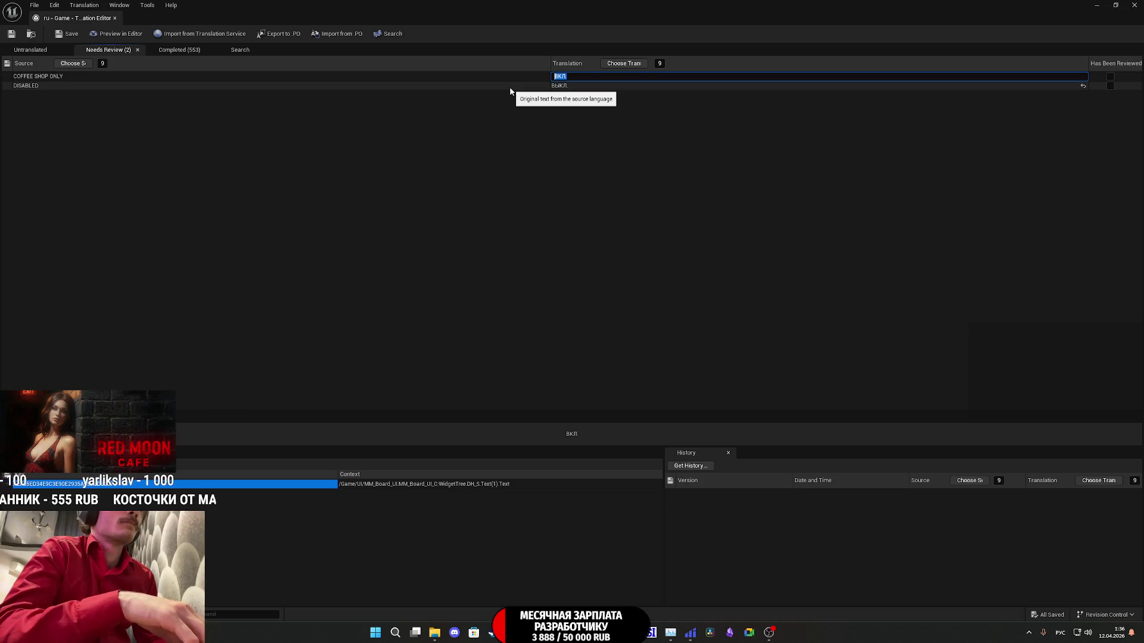
text(Только)
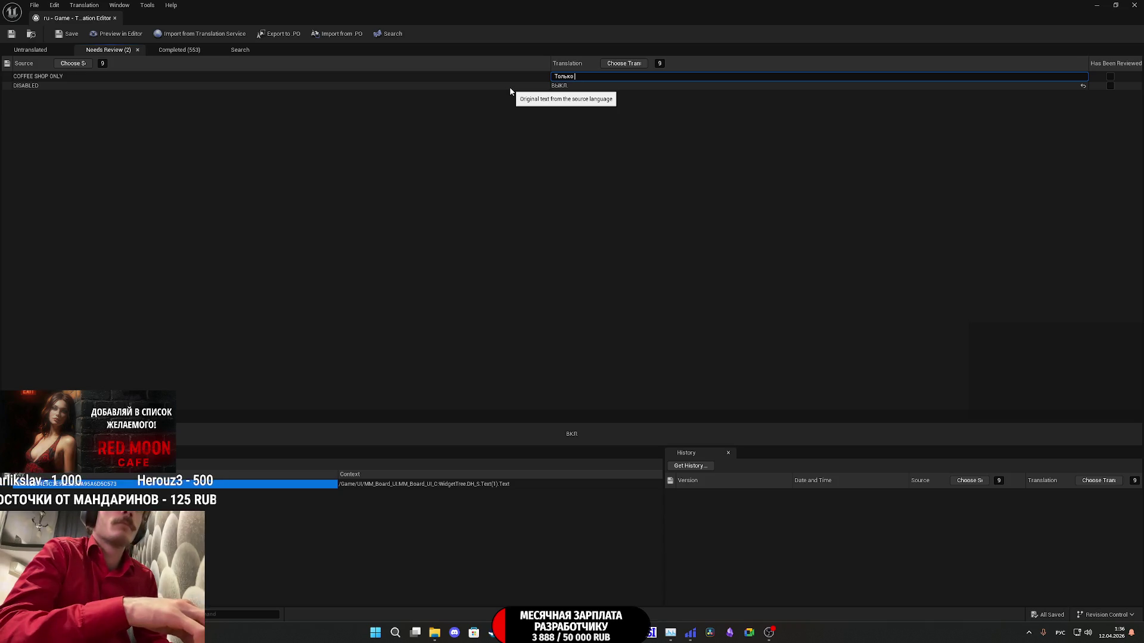
key(BackSpace)
key(BackSpace)
key(BackSpace)
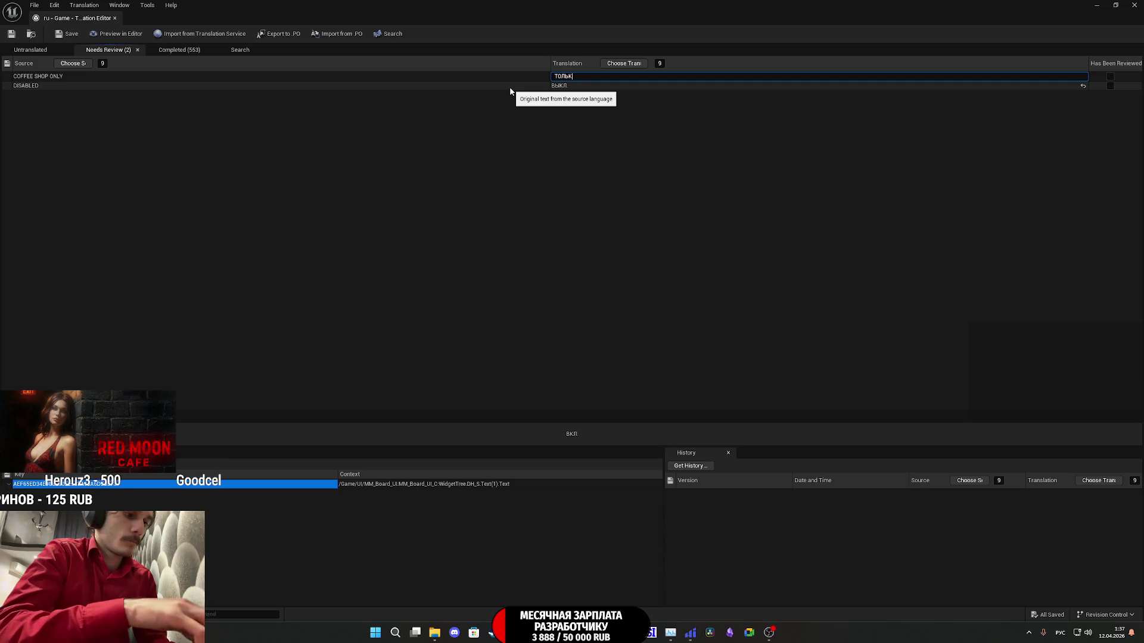
text(о кофейня)
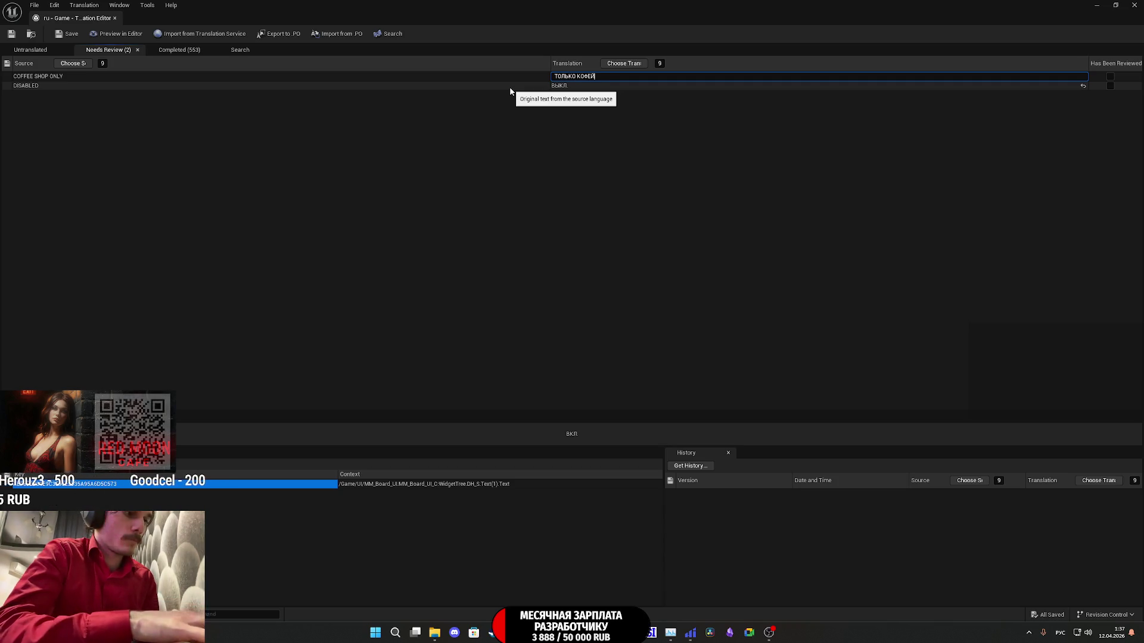
click(565, 89)
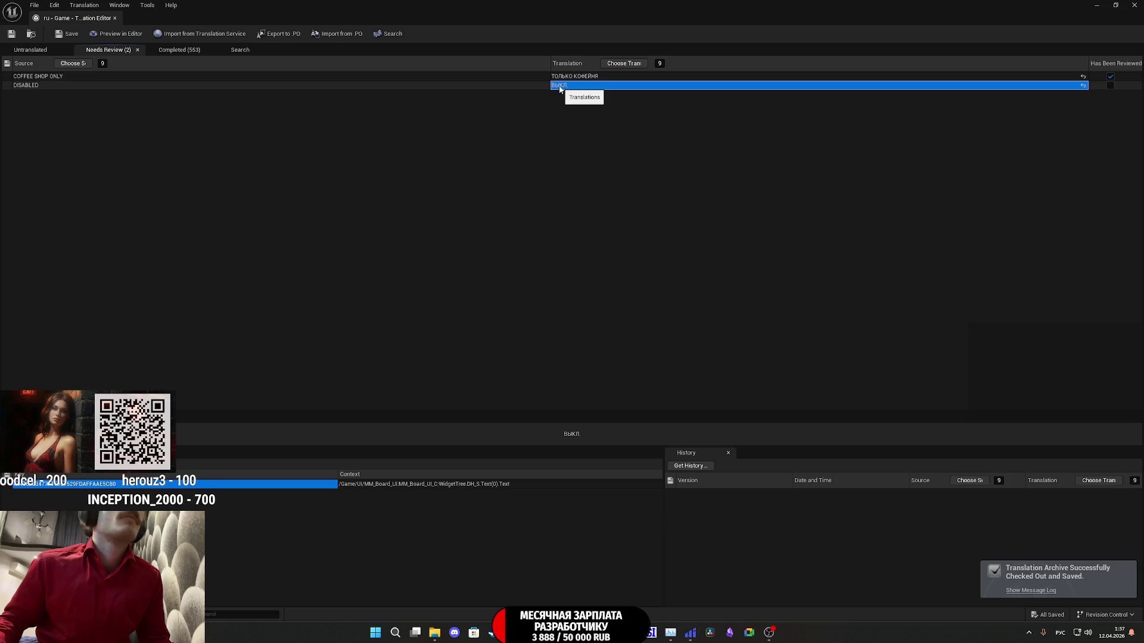
click(582, 77)
click(605, 77)
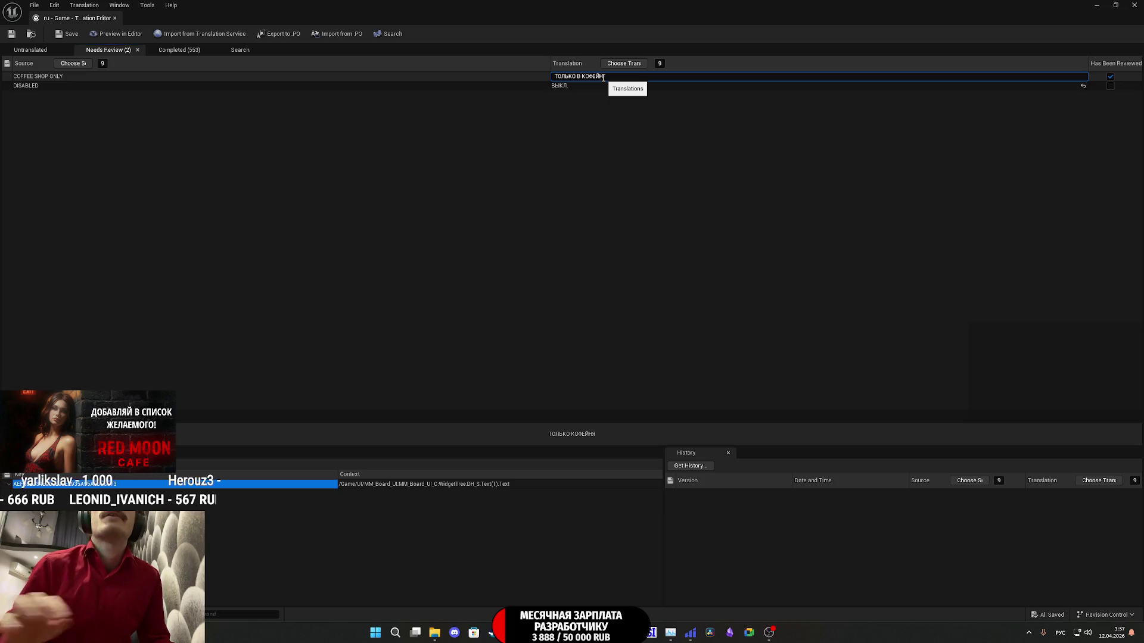
click(562, 88)
Step: Keep ВЫКЛ. as DISABLED's translation and copy the source word DISABLED for lookup in the browser
click(560, 89)
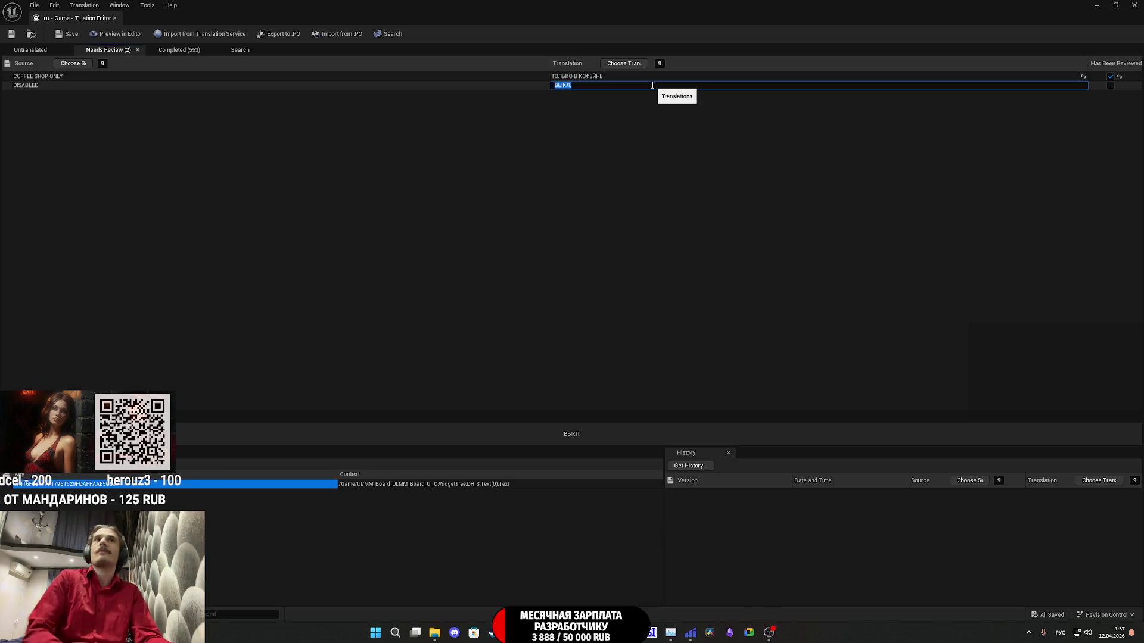
click(33, 85)
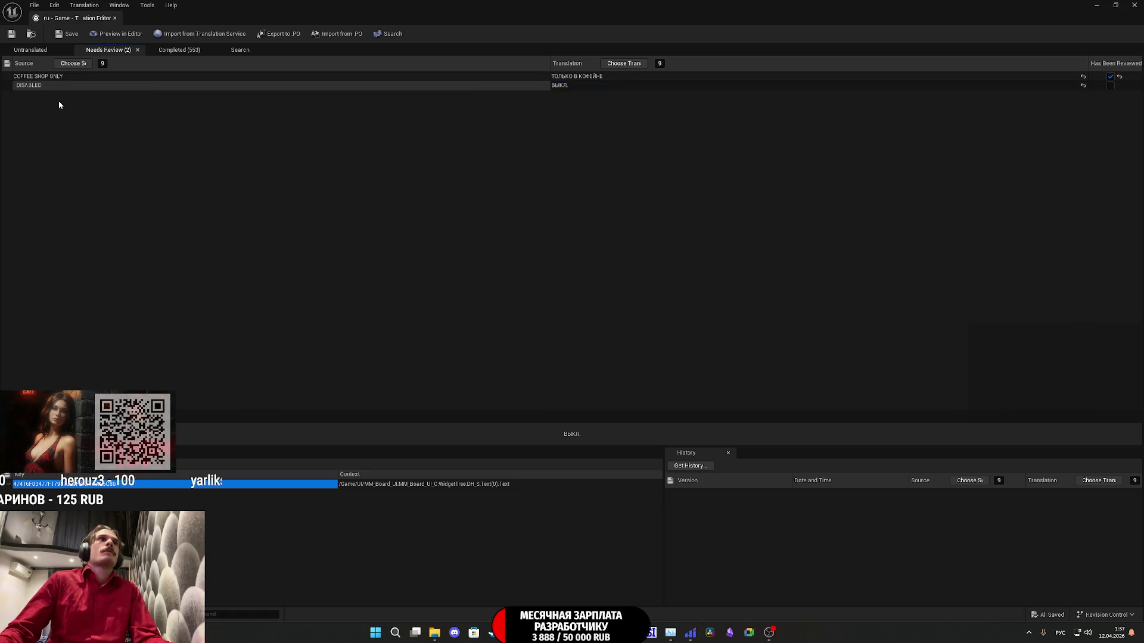
drag(53, 85, 1, 88)
key(ctrl+c)
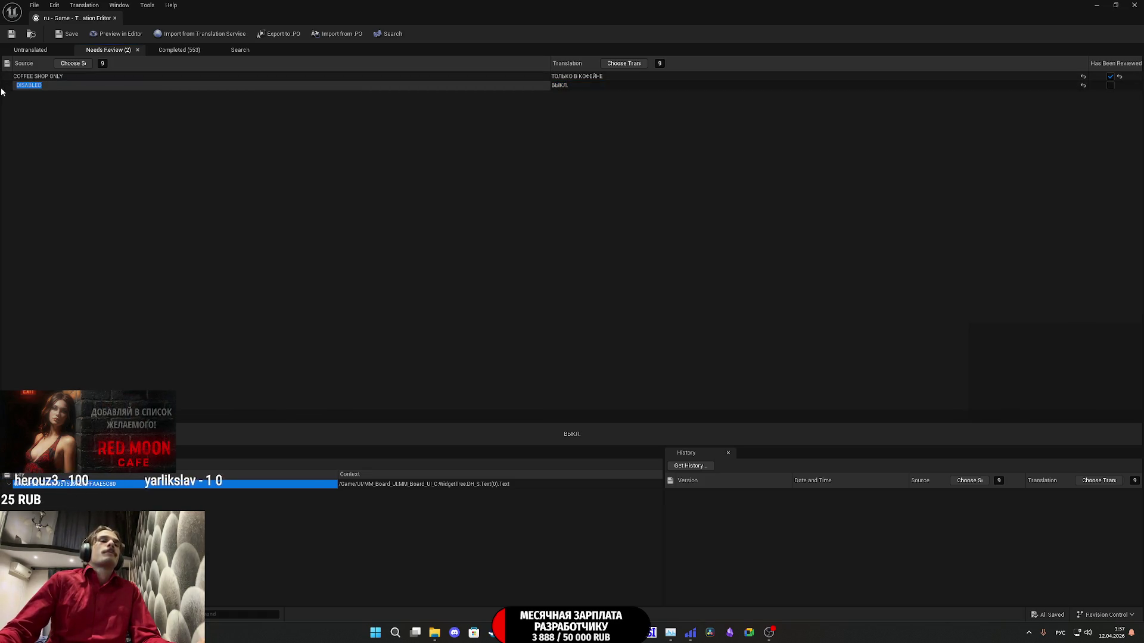
mouse_move(494, 632)
click(512, 586)
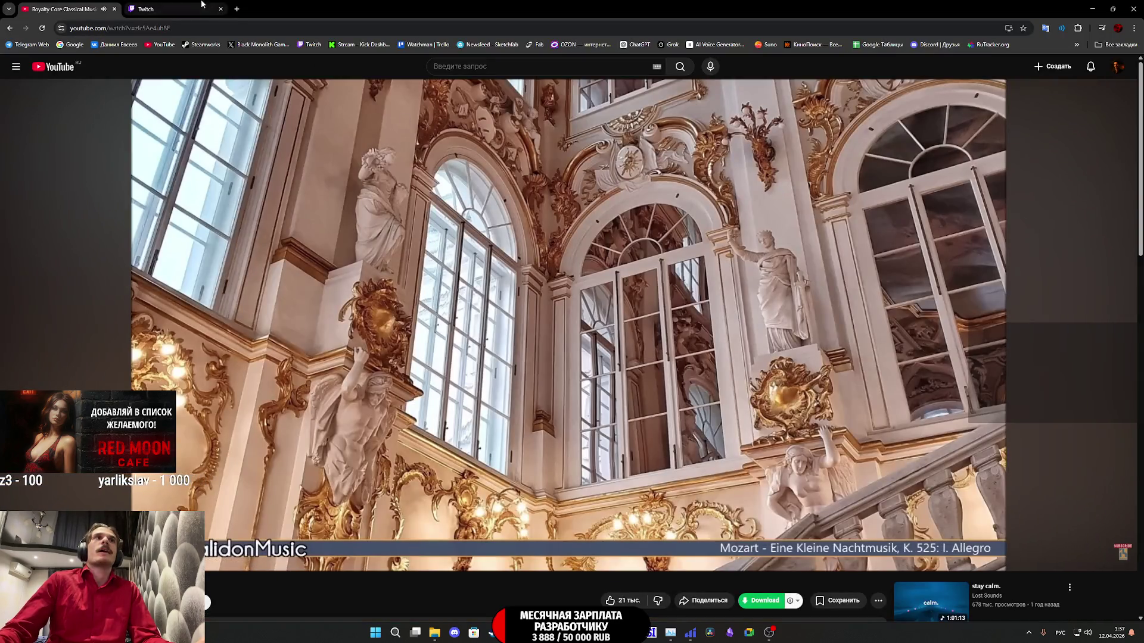
Step: Search 'переводчик' and check Google's Russian translation of DISABLED, then return to Unreal Engine
key(ctrl+t)
text(пере)
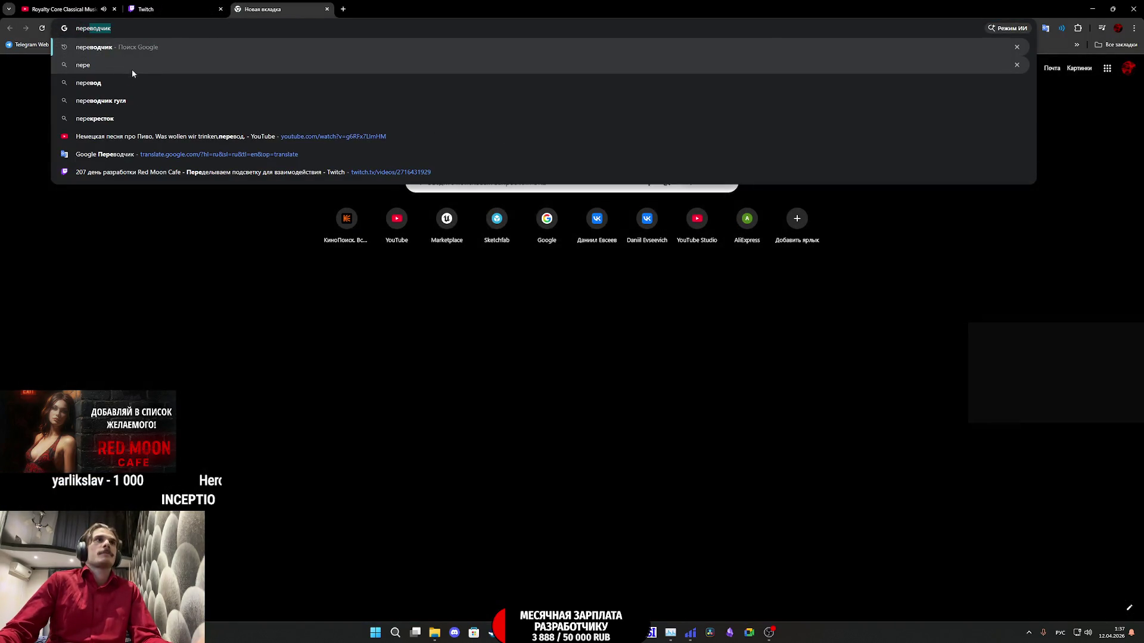
key(Return)
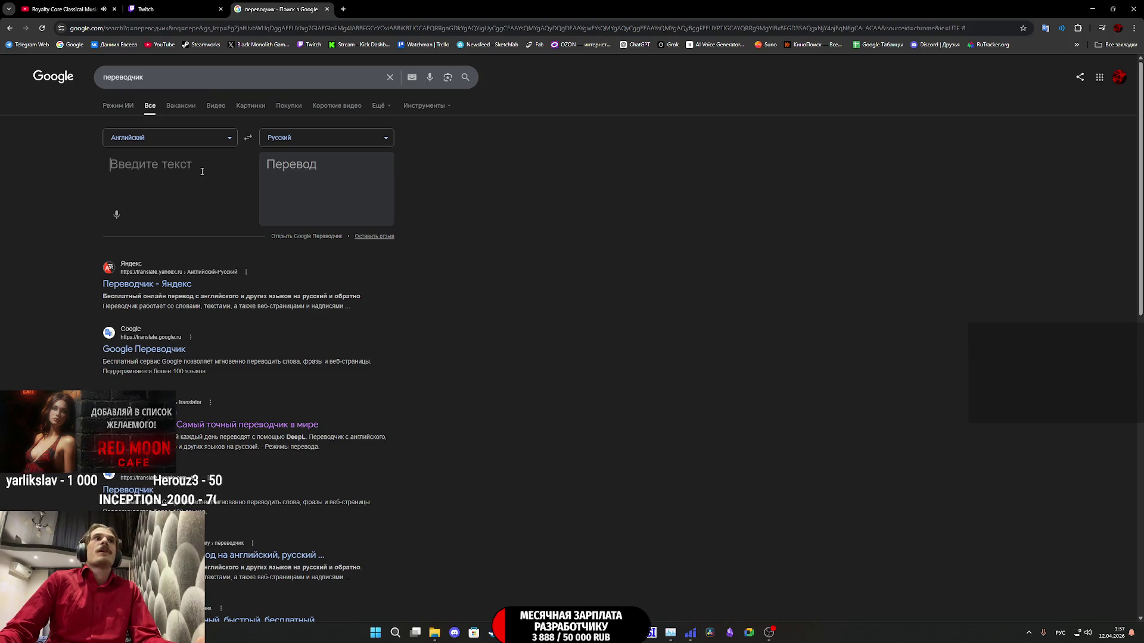
key(ctrl+v)
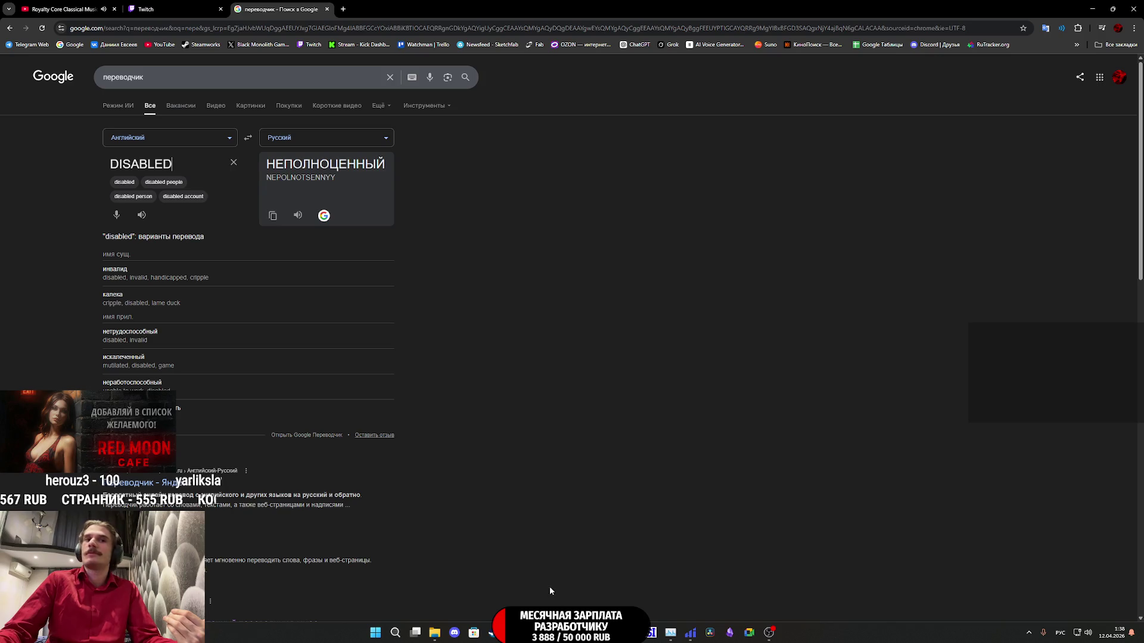
mouse_move(552, 633)
click(588, 594)
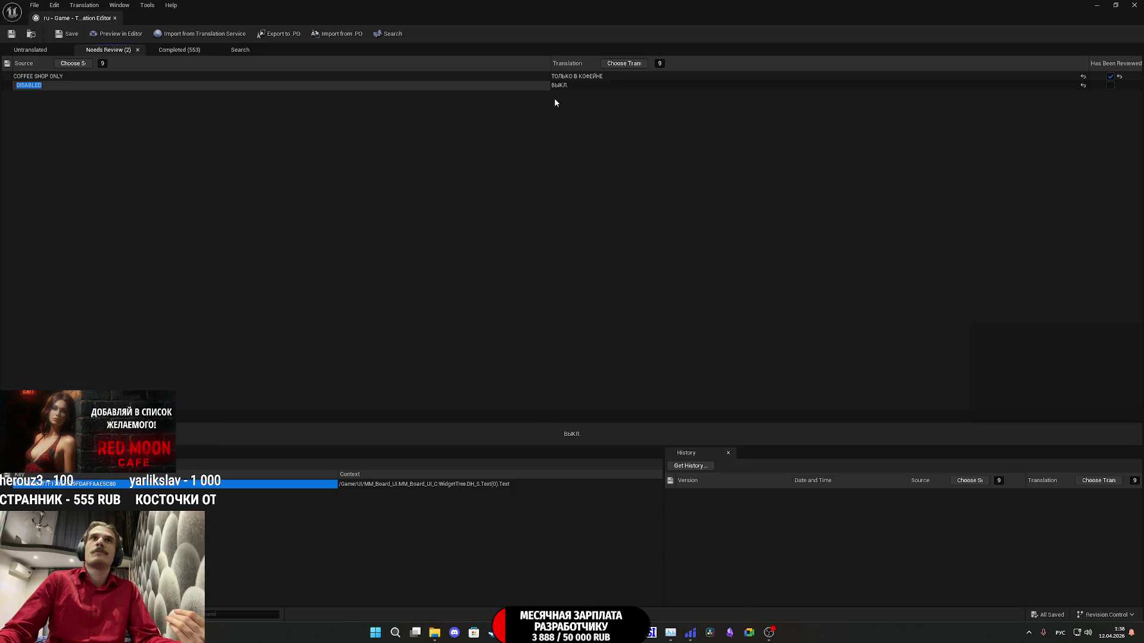
Step: Mark ВЫКЛ. as the reviewed Russian translation of DISABLED
click(566, 83)
click(1109, 85)
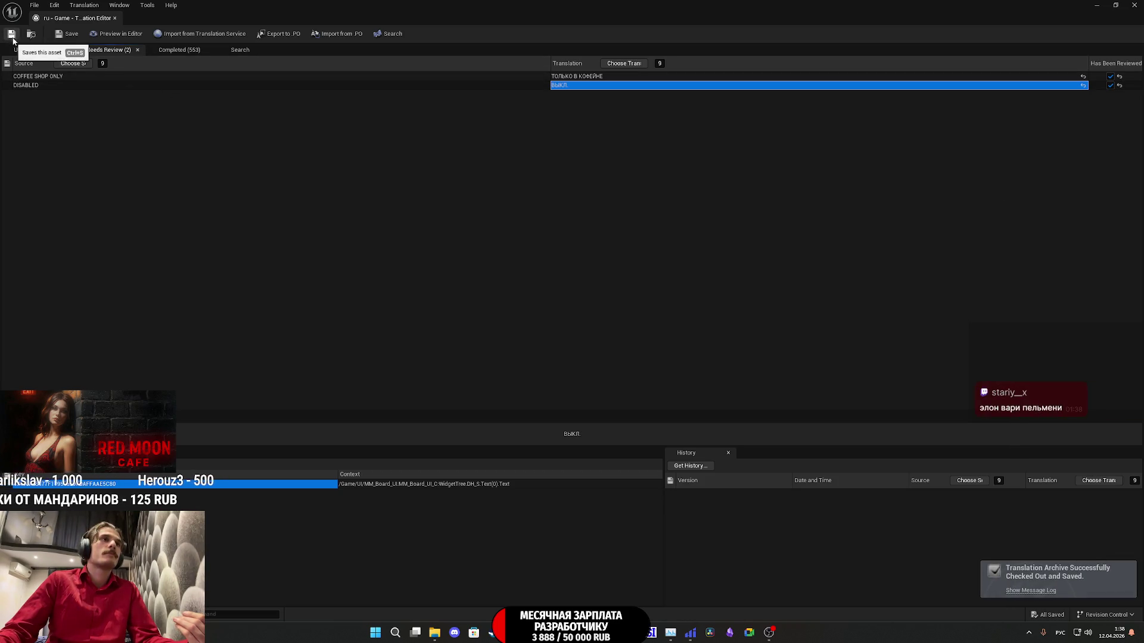
click(178, 50)
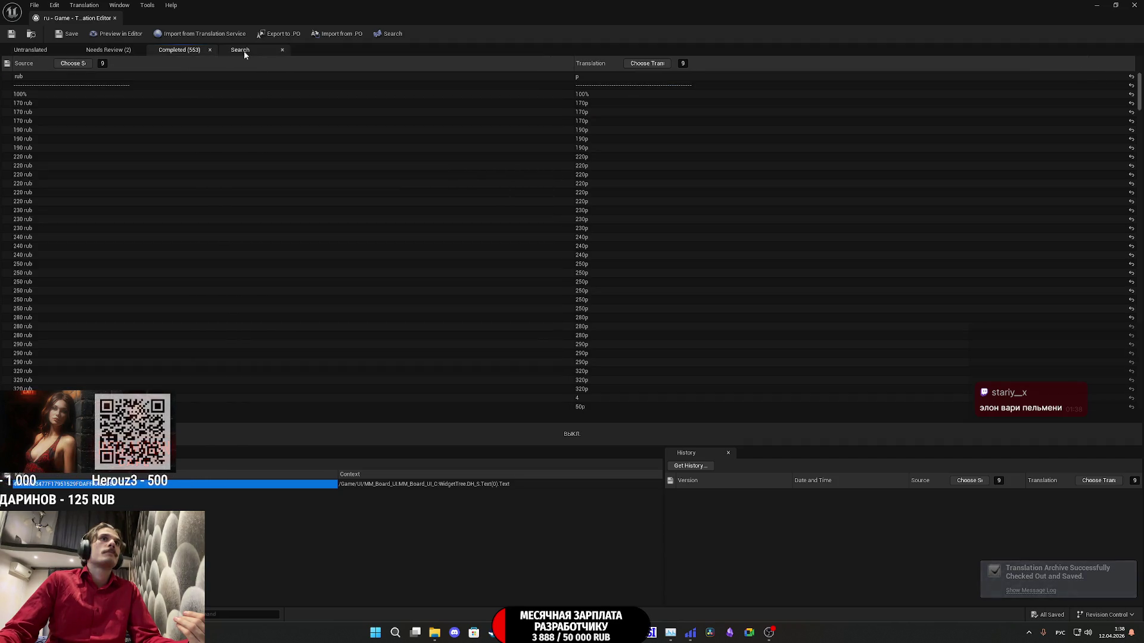
Step: Look over the completed Russian translations, then close the Translation Editor and compile the Game text
scroll(538, 208, down, 5)
scroll(541, 191, down, 10)
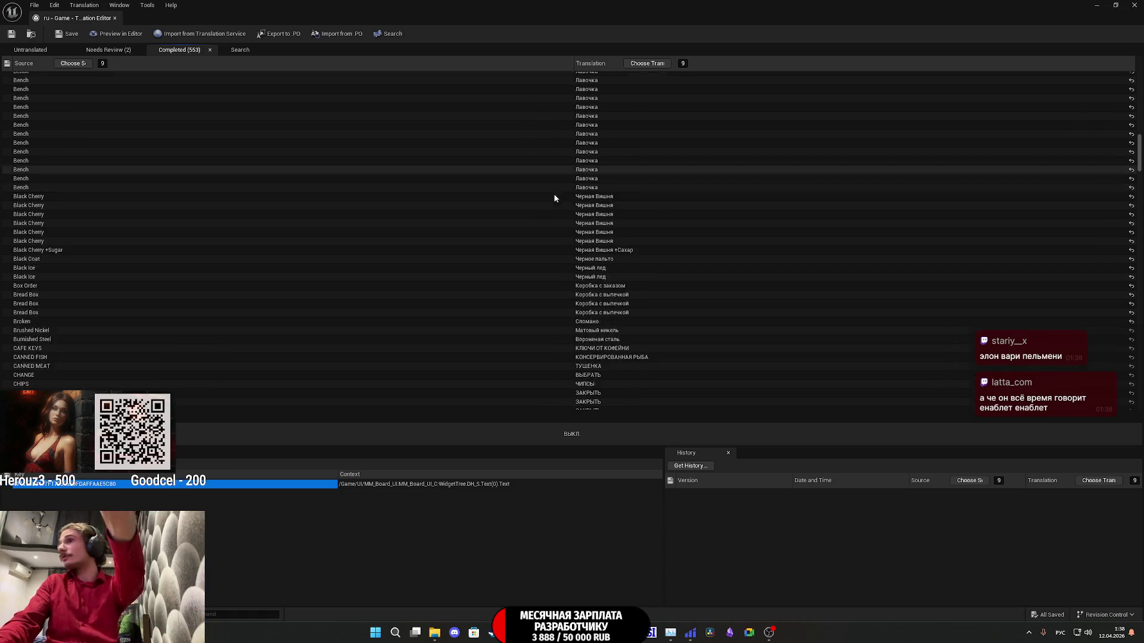
scroll(552, 191, down, 15)
scroll(655, 188, down, 15)
scroll(658, 197, down, 15)
scroll(708, 212, up, 6)
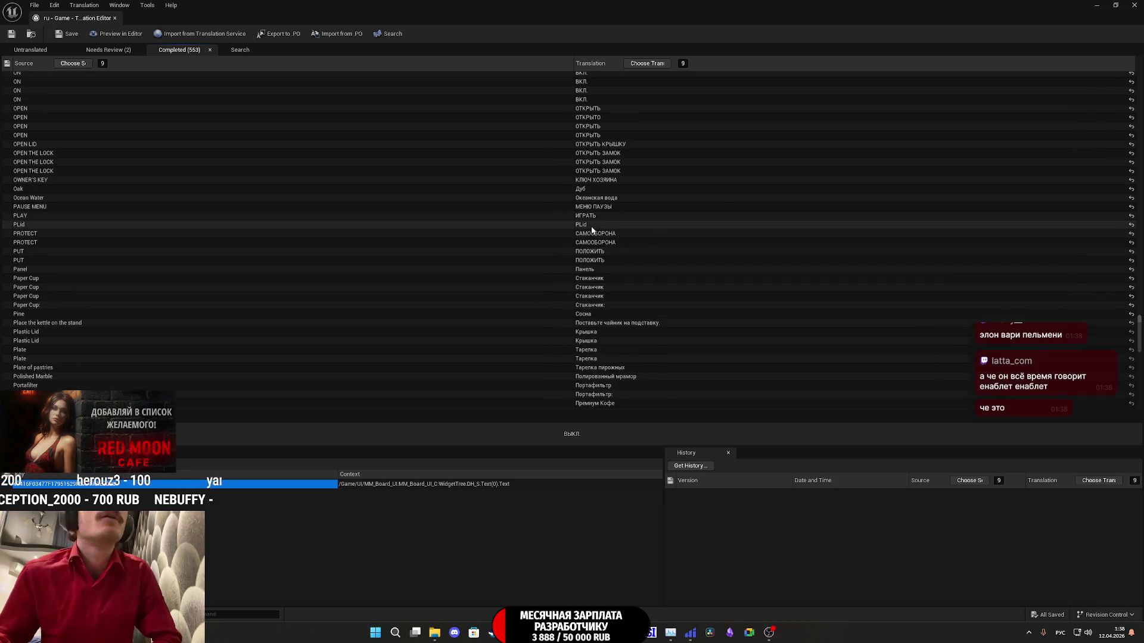
scroll(592, 228, down, 20)
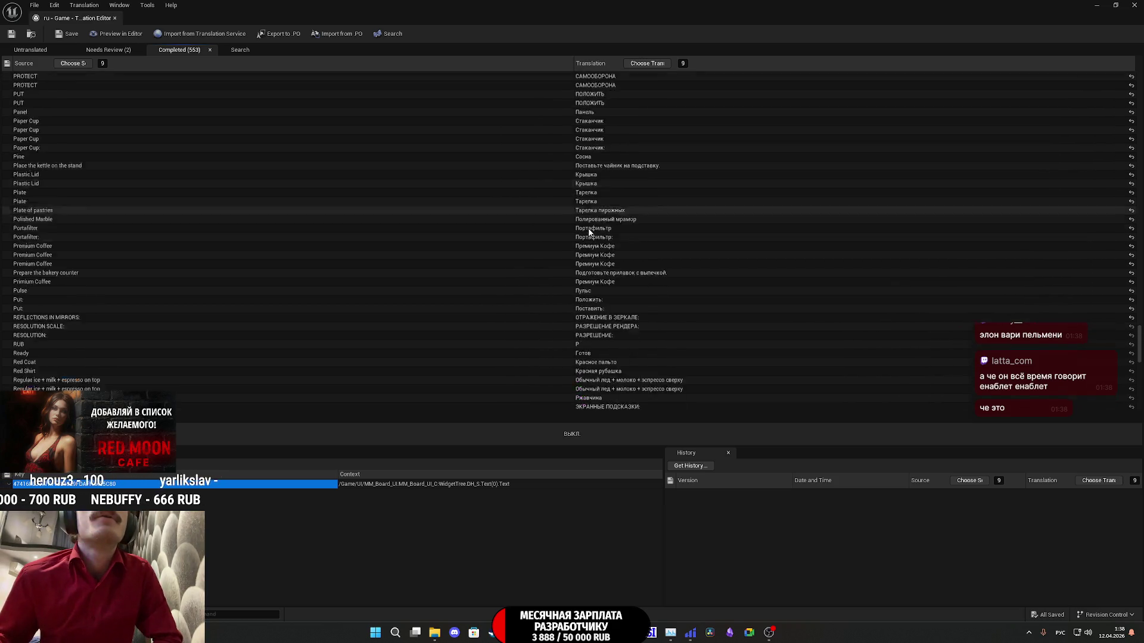
scroll(587, 235, down, 6)
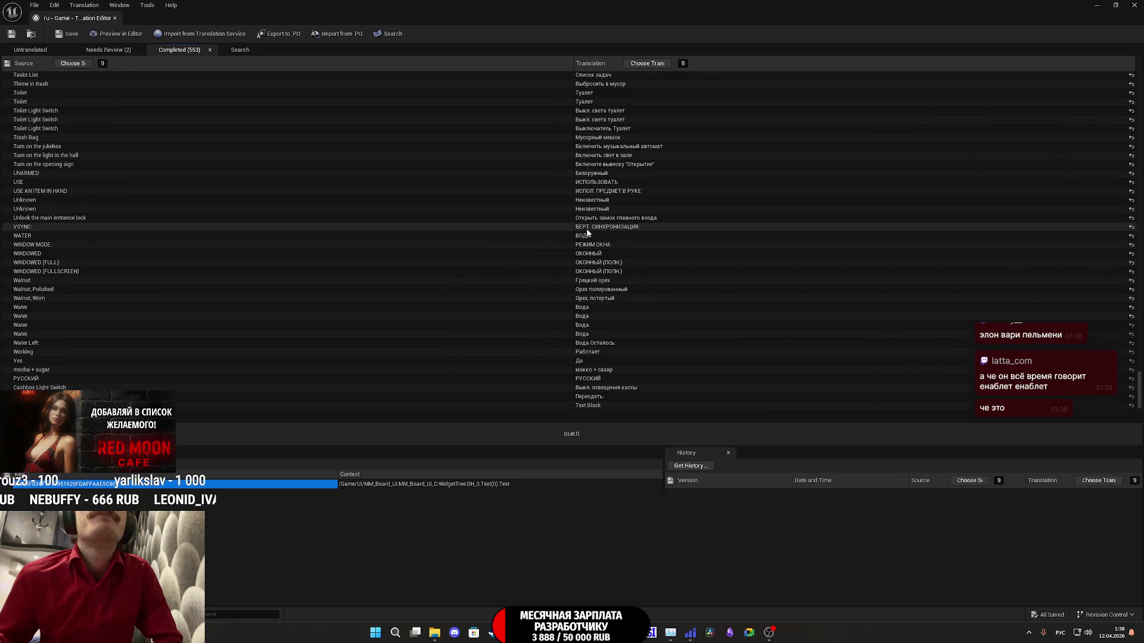
scroll(588, 199, up, 5)
scroll(588, 200, up, 20)
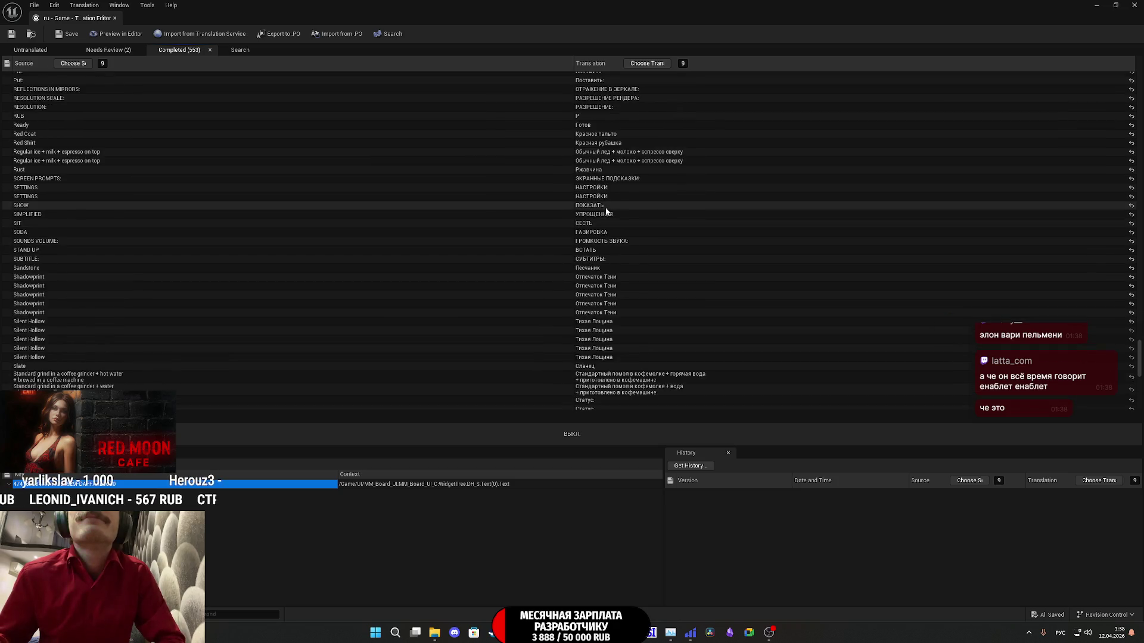
scroll(631, 212, up, 20)
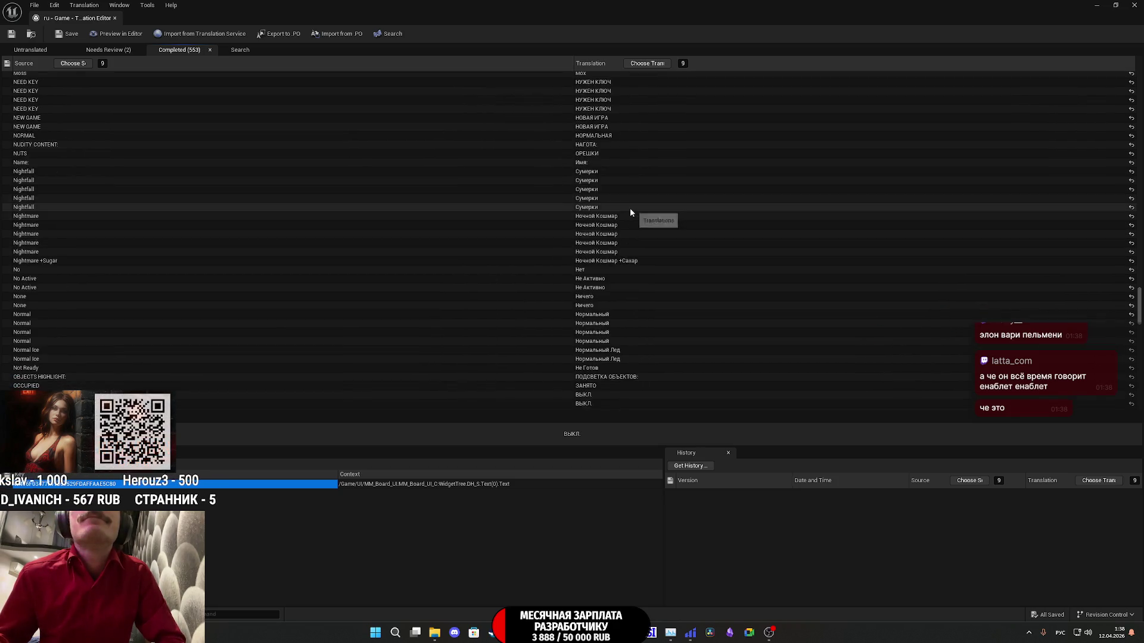
scroll(627, 205, up, 7)
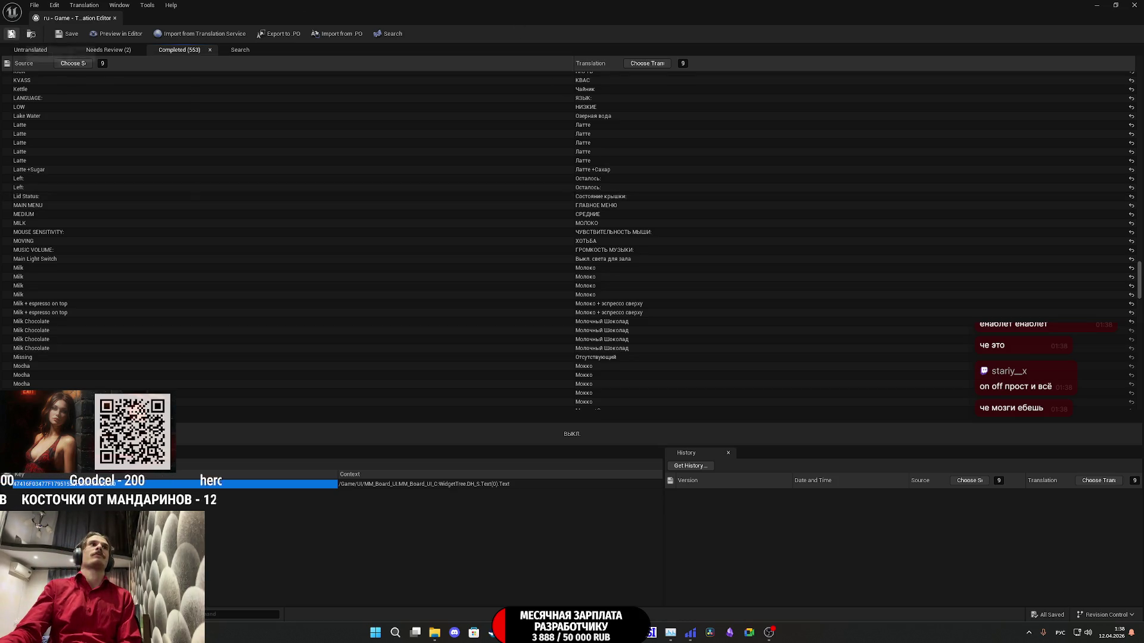
click(1133, 5)
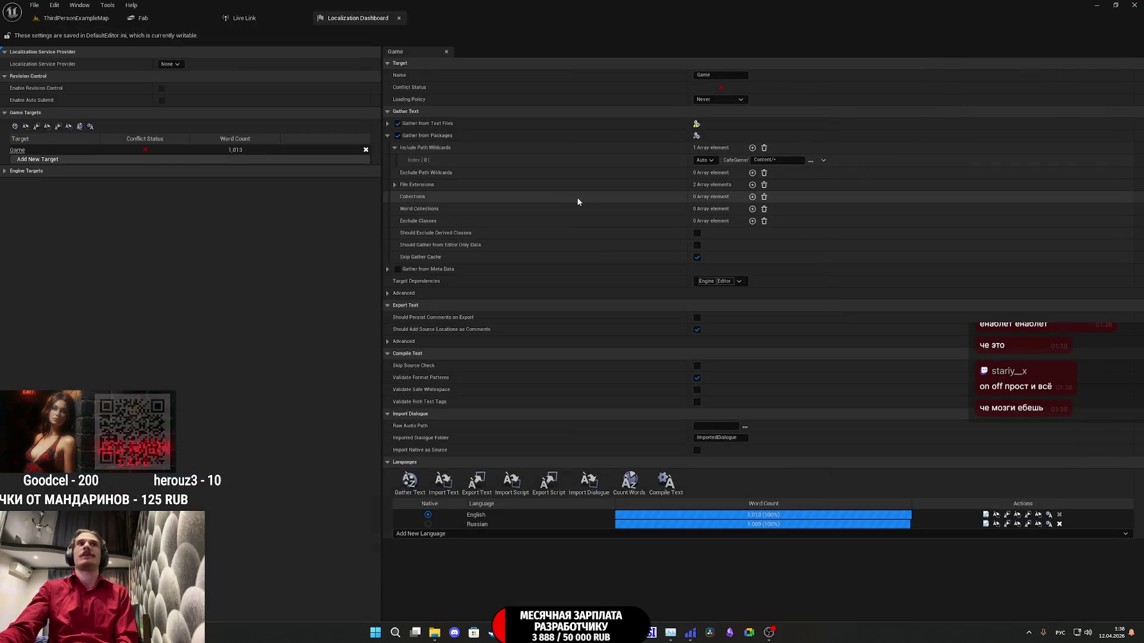
click(662, 487)
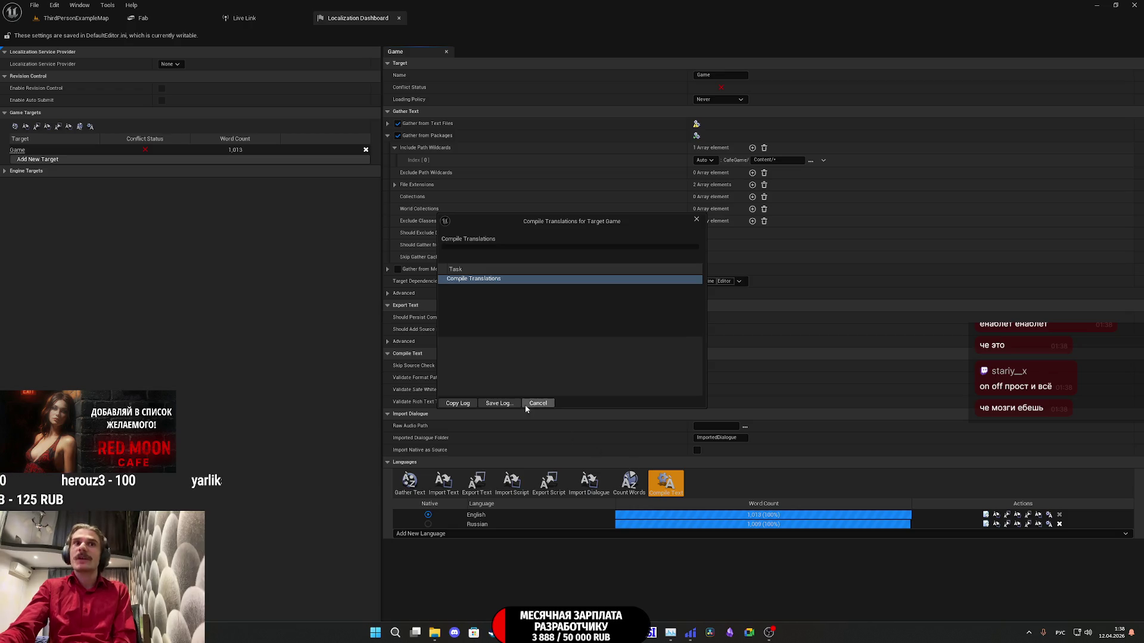
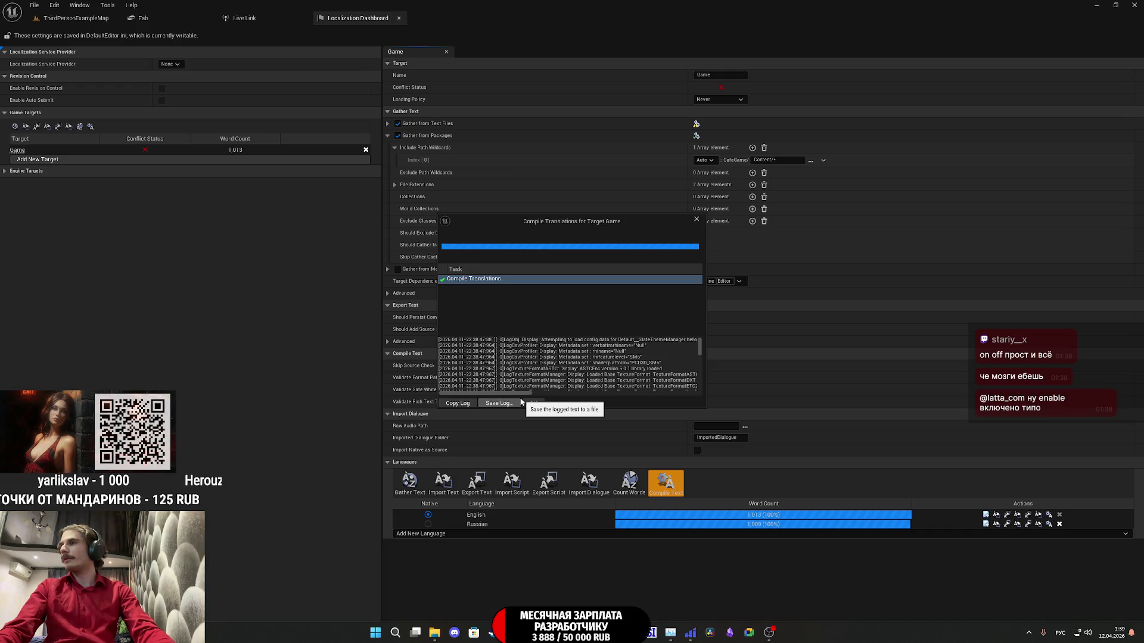
Step: Close the compile log, check the Russian translation's Needs Review entries, then return to the level
click(535, 403)
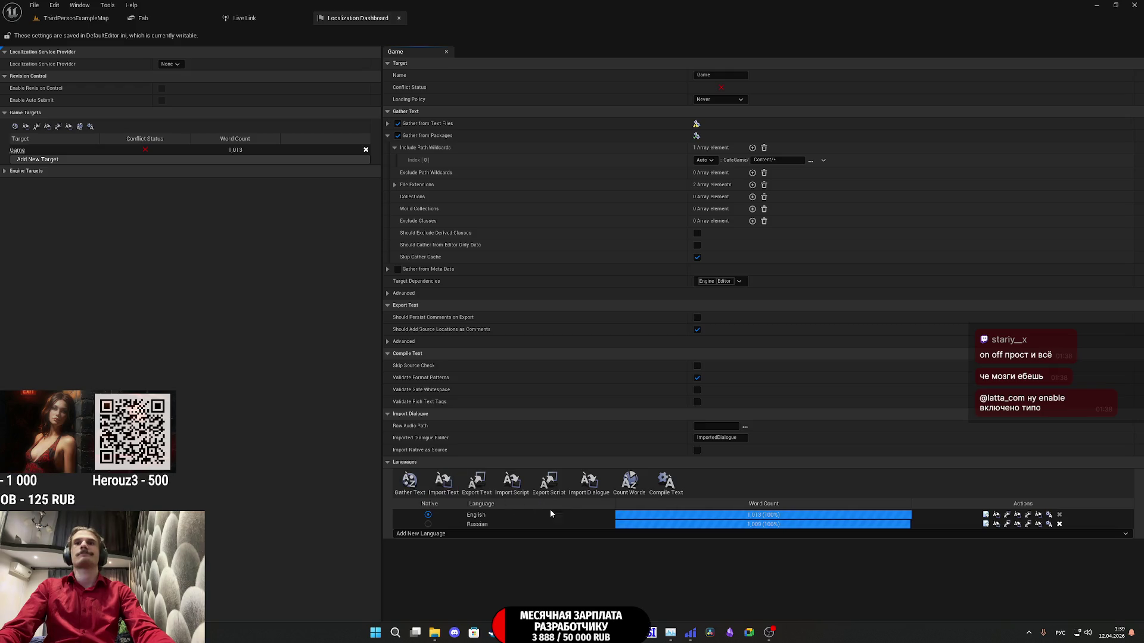
click(985, 524)
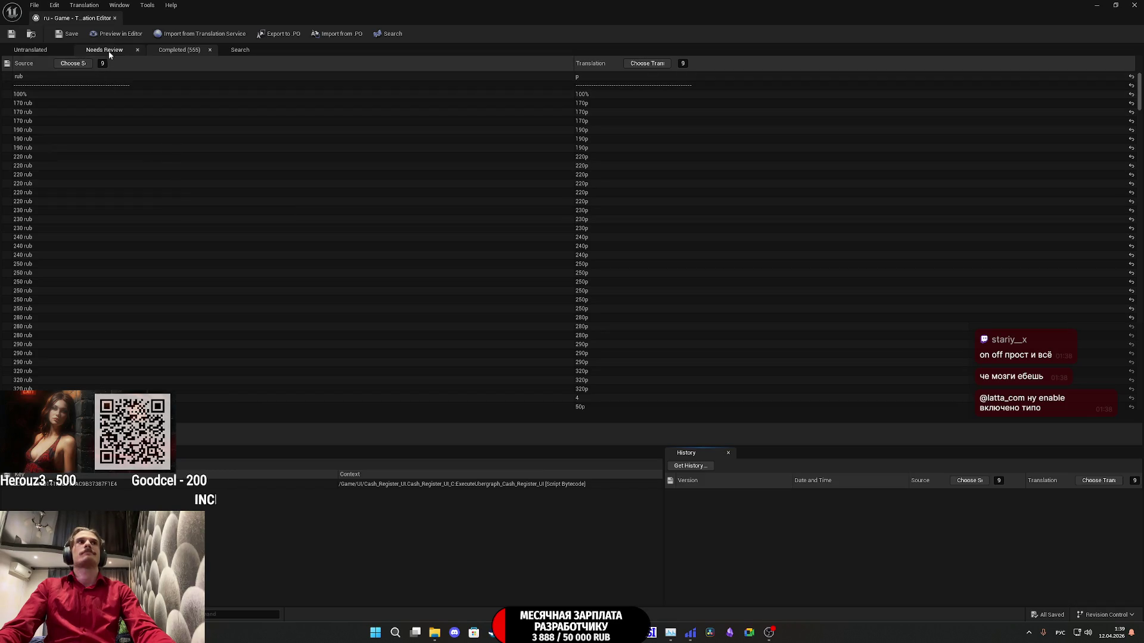
click(103, 50)
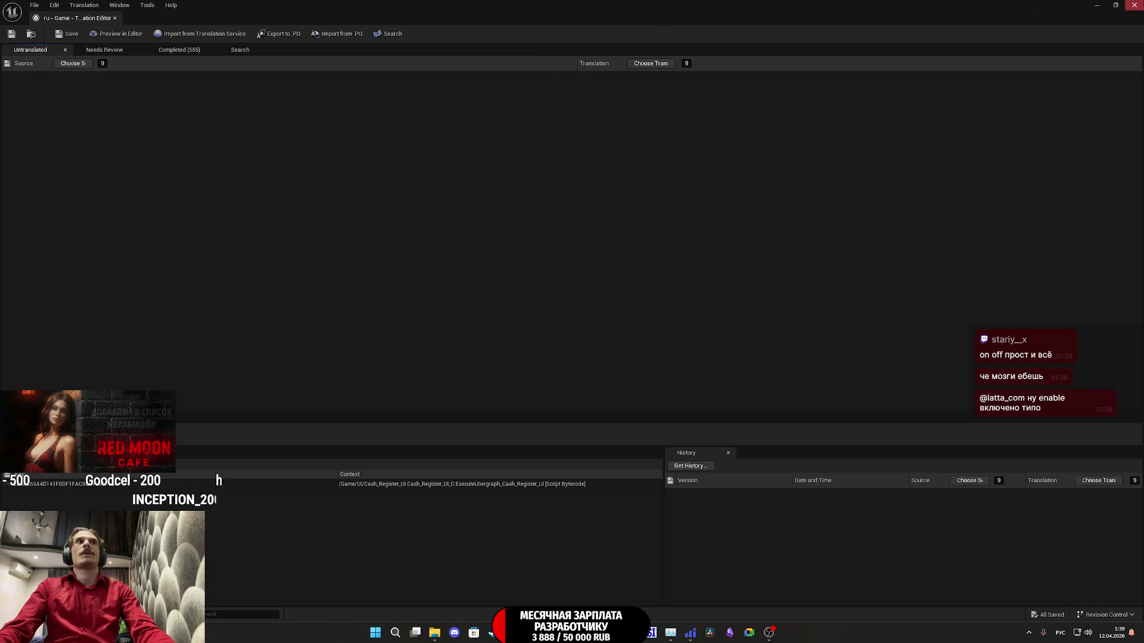
click(1134, 4)
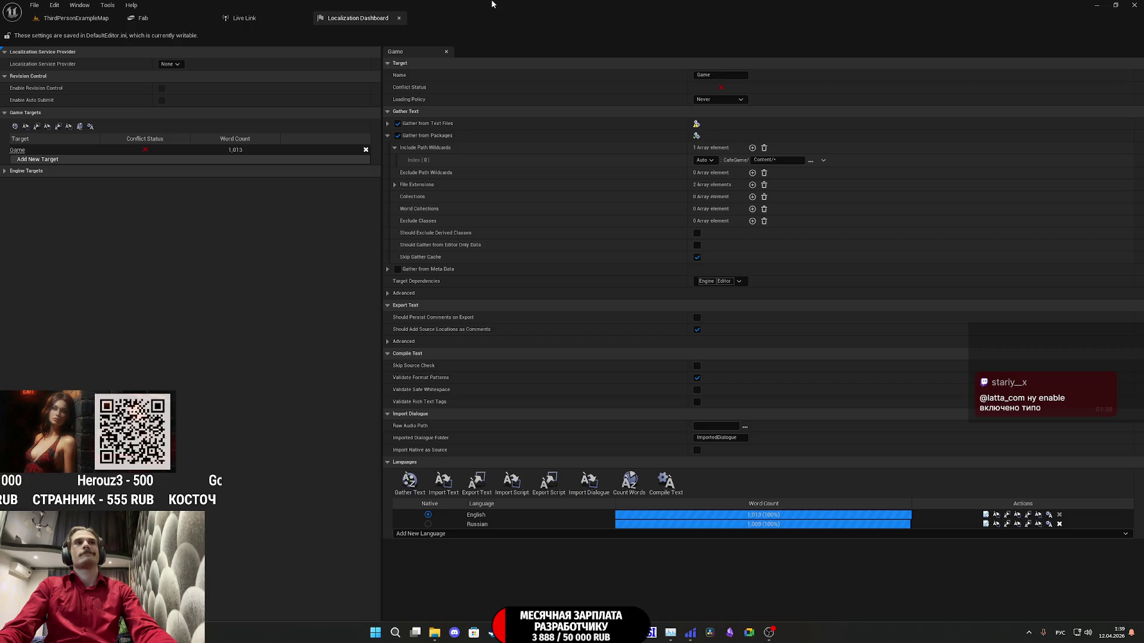
click(84, 17)
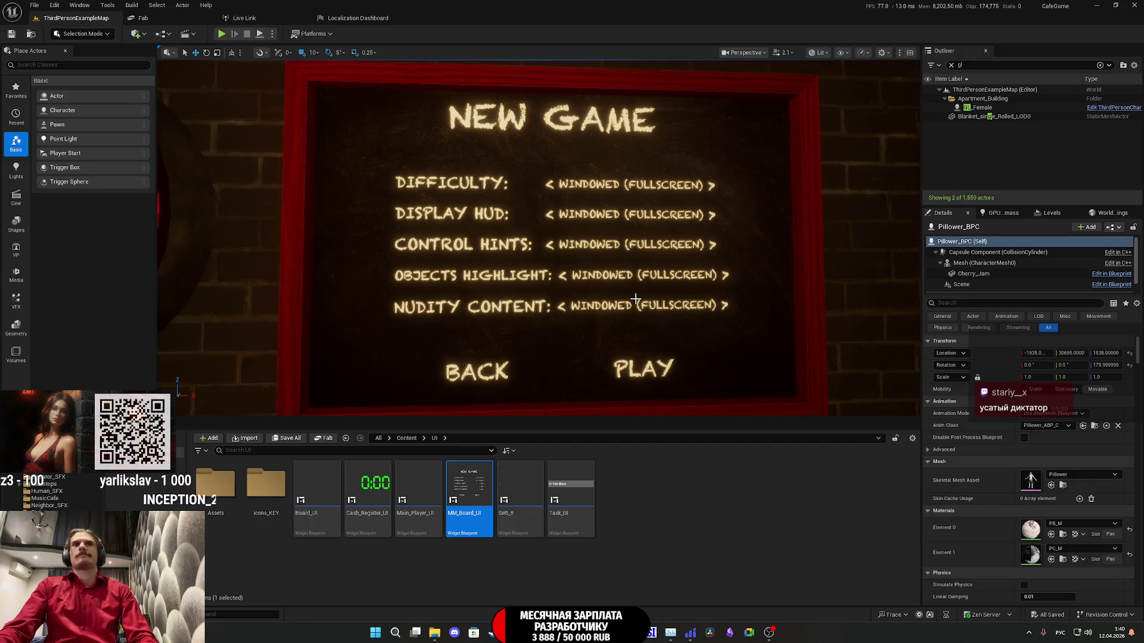
Step: Clear the Outliner search and fly through the dark level toward the bathroom
mouse_move(635, 299)
mouse_down()
mouse_move(636, 333)
mouse_move(572, 375)
mouse_up()
mouse_move(572, 334)
mouse_down()
mouse_move(569, 295)
mouse_move(563, 357)
mouse_move(595, 358)
mouse_move(566, 369)
mouse_move(584, 369)
mouse_up()
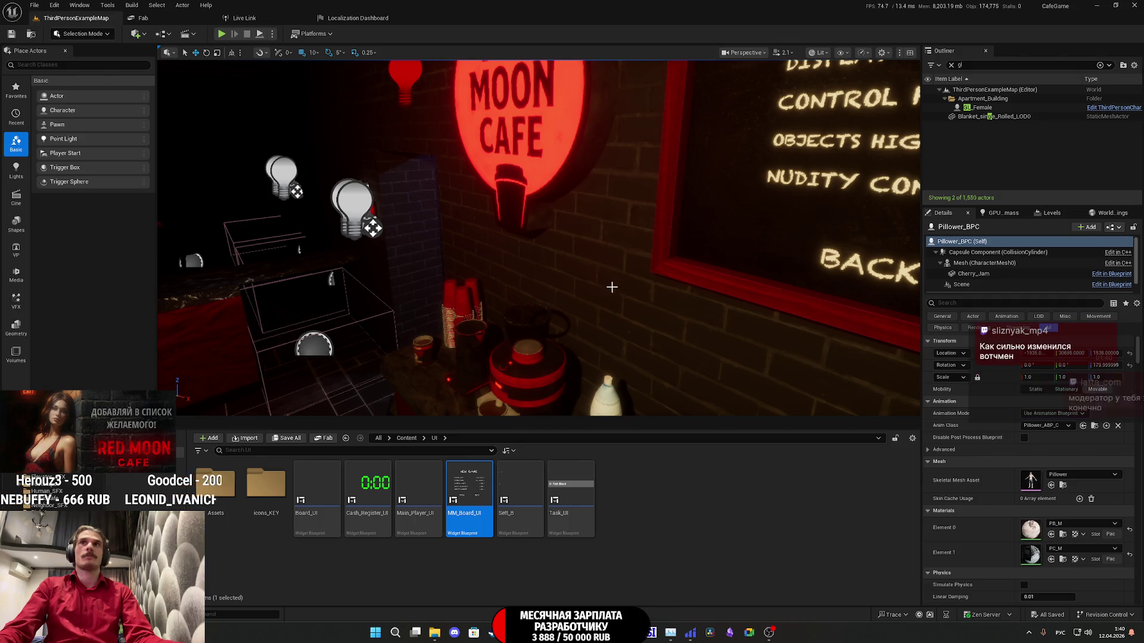
click(951, 65)
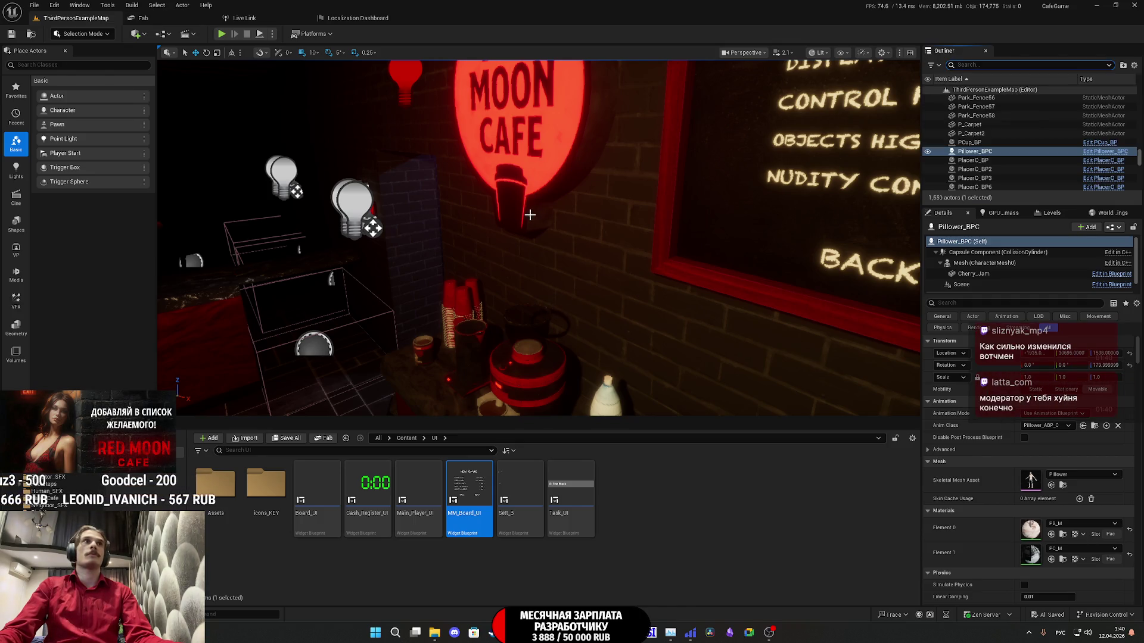
key(f)
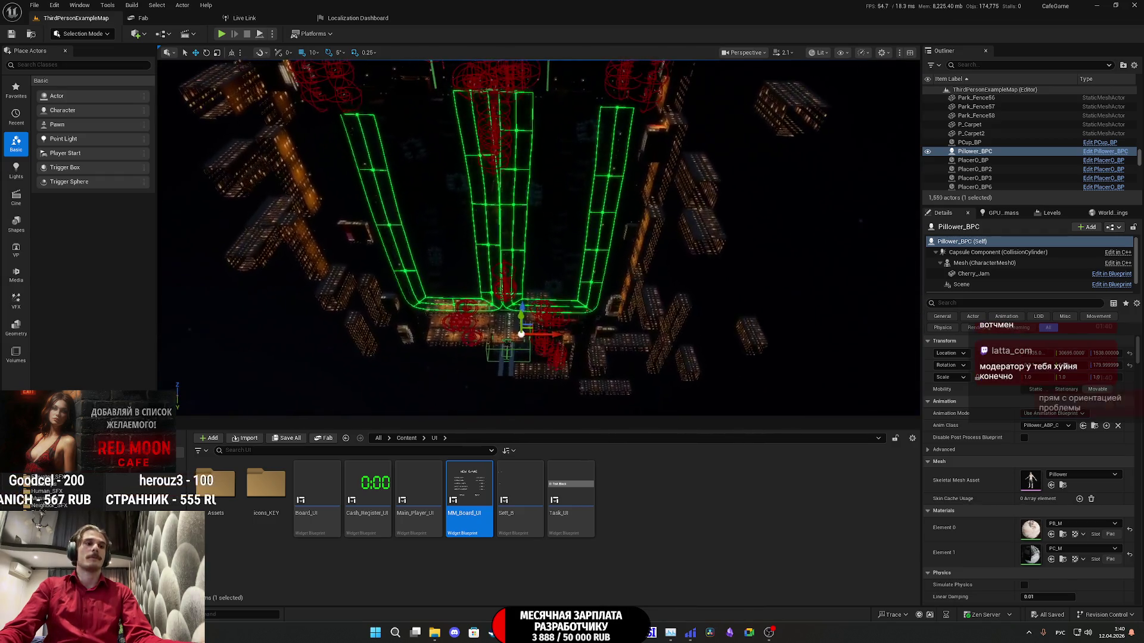
key(w)
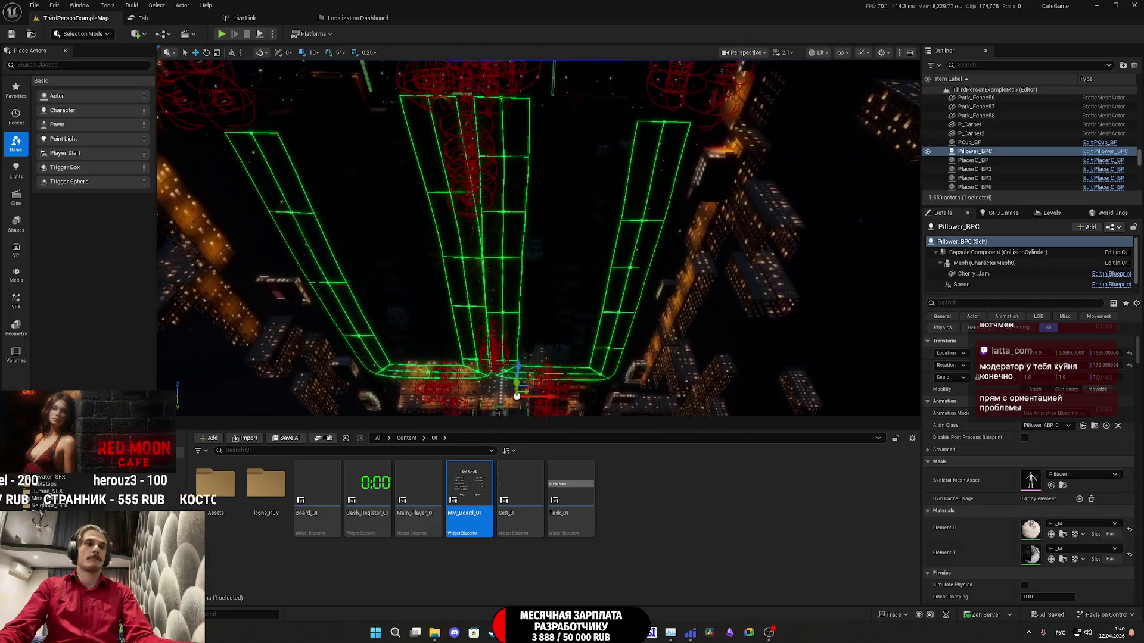
key(w)
key(w)
key(w)
key(w)
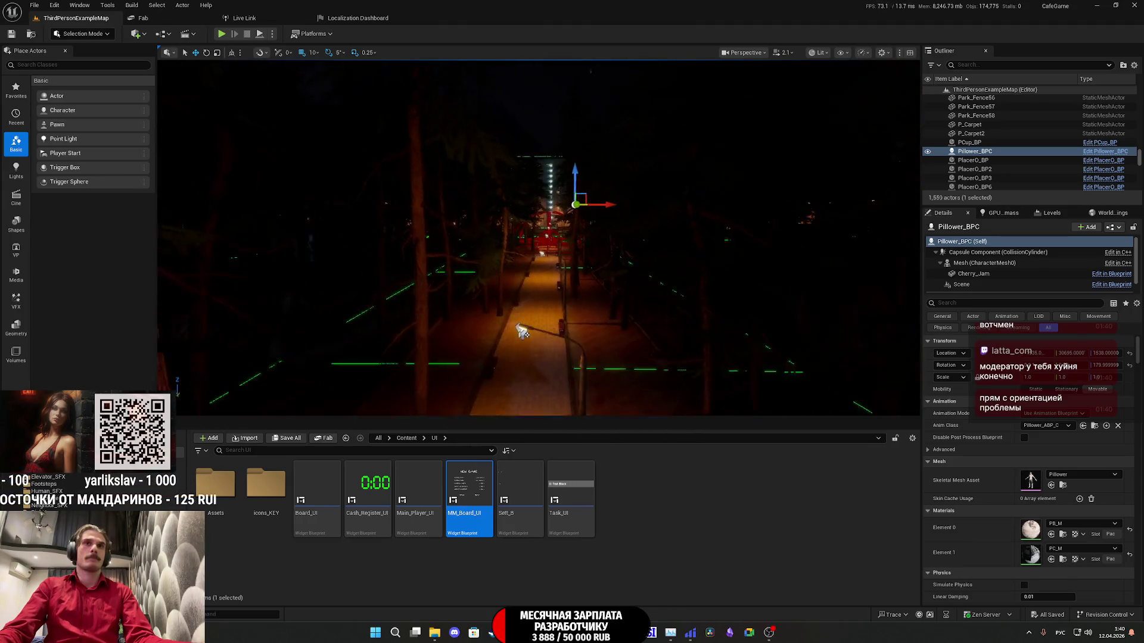
key(w)
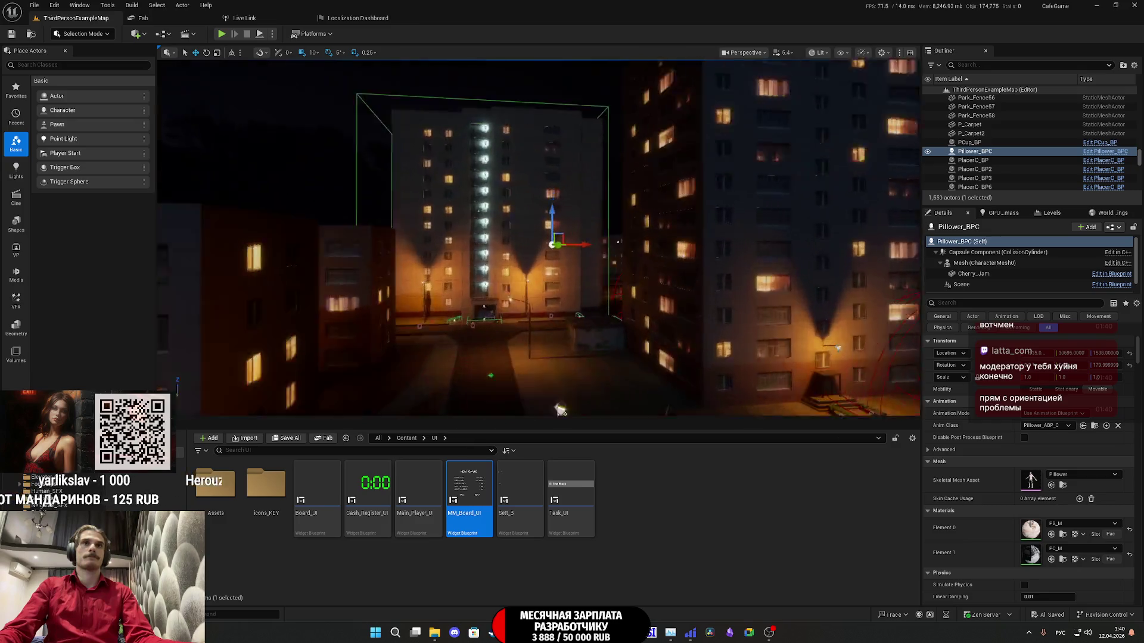
scroll(538, 237, down, 3)
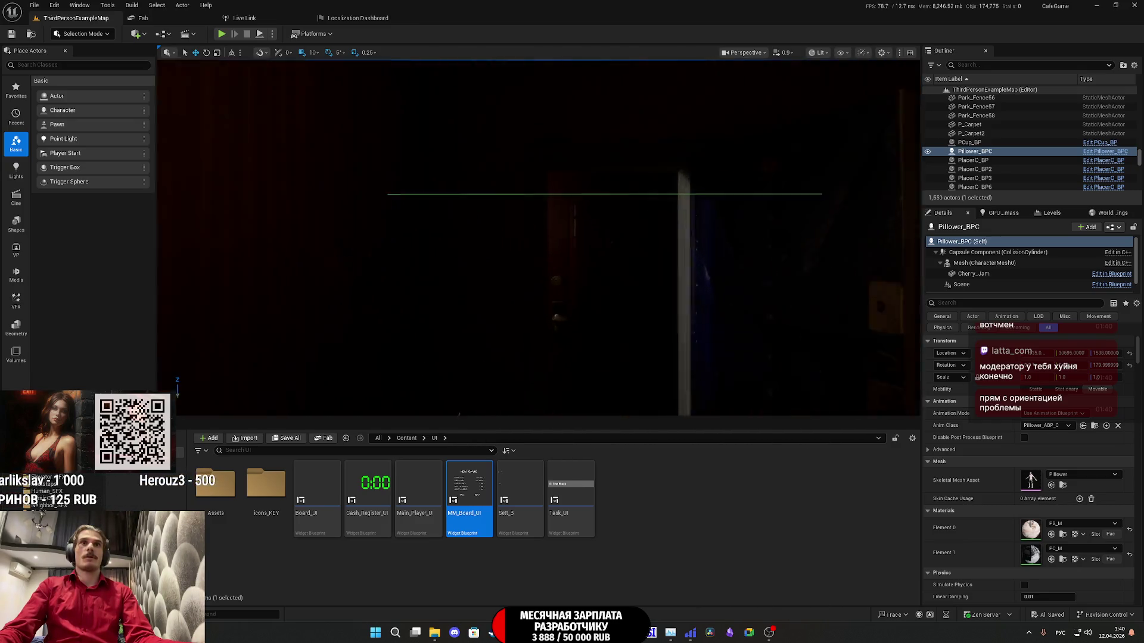
key(w)
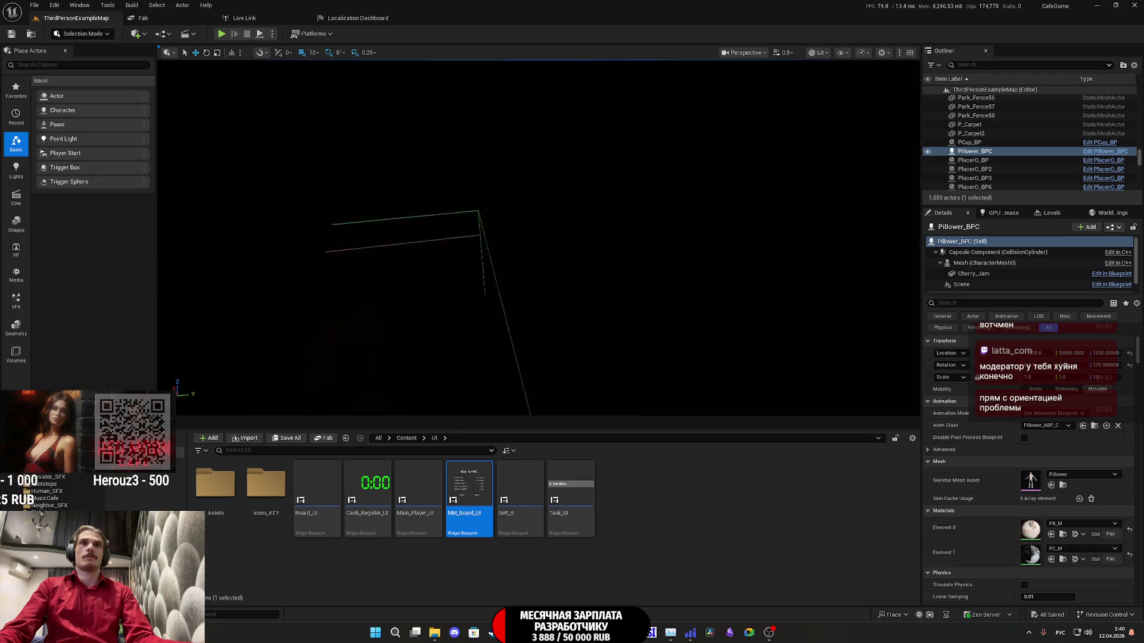
scroll(538, 238, down, 2)
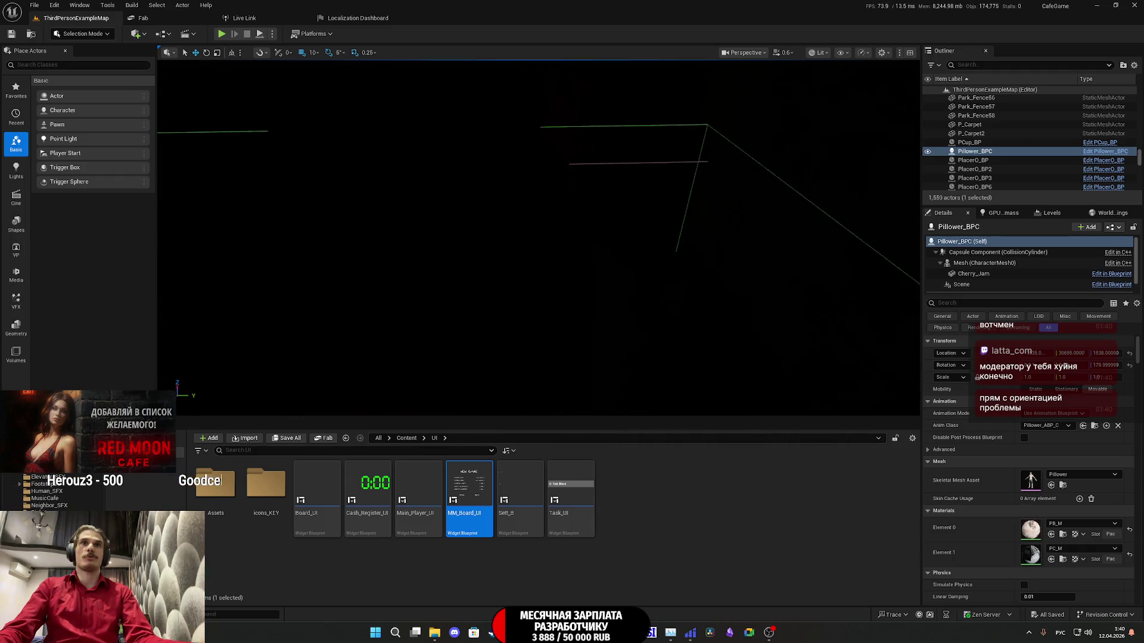
Step: Switch the viewport to Unlit and open the bathroom toilet's Toilet_BP blueprint
click(820, 53)
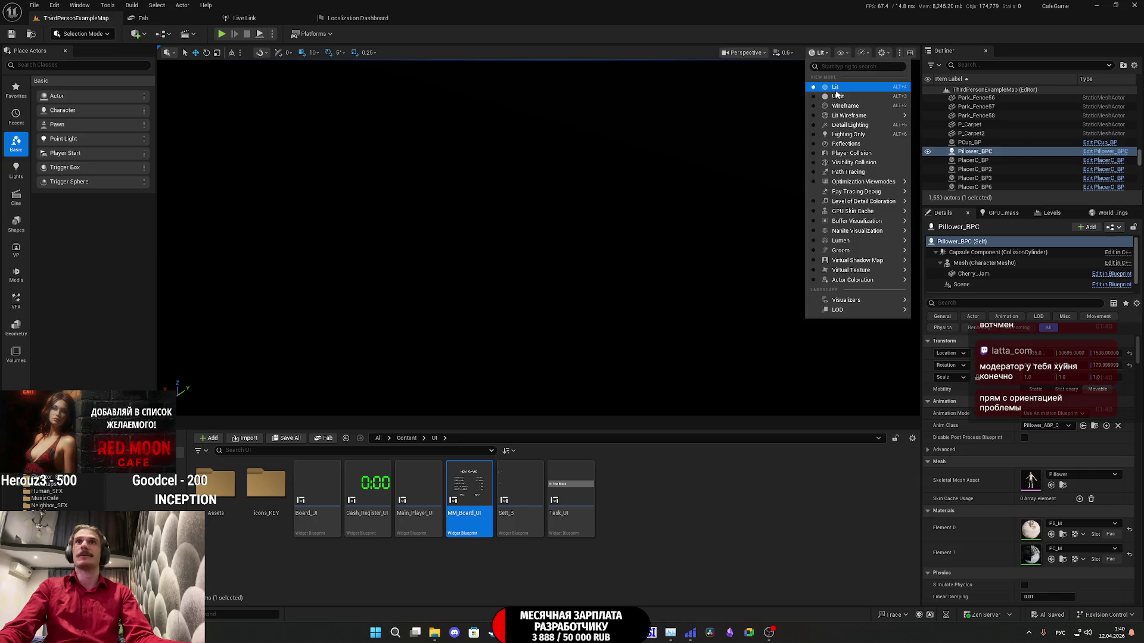
click(825, 99)
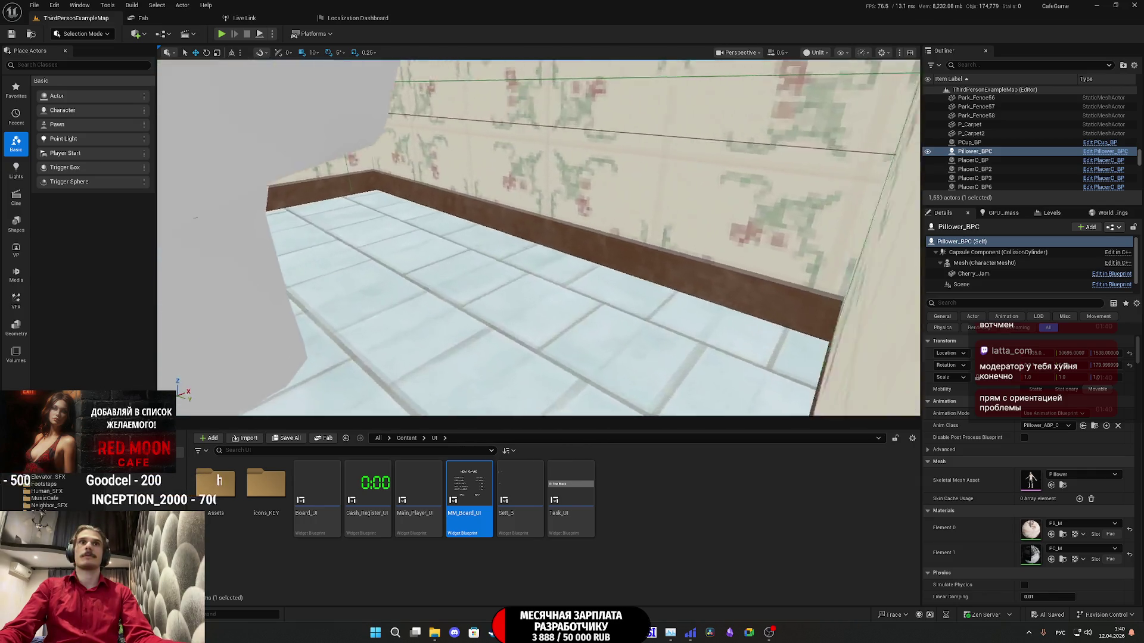
click(594, 190)
click(1088, 227)
click(1050, 250)
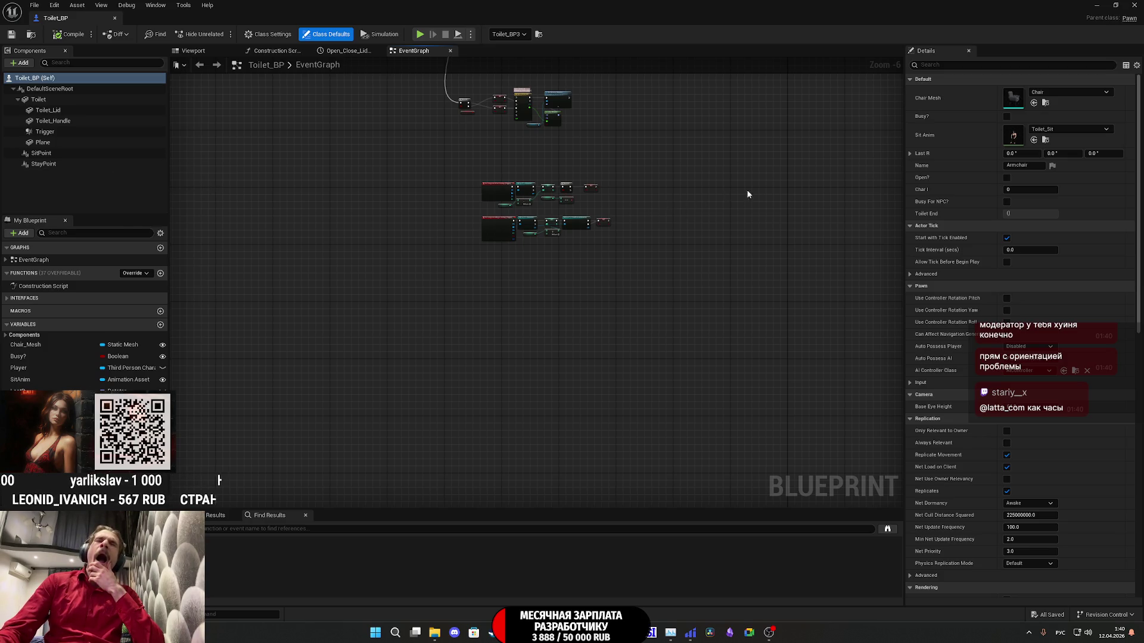
Step: Inspect the OPEN LID / CLOSE LID Select nodes in Toilet_BP's event graph, then close it
scroll(741, 194, up, 7)
scroll(624, 275, down, 7)
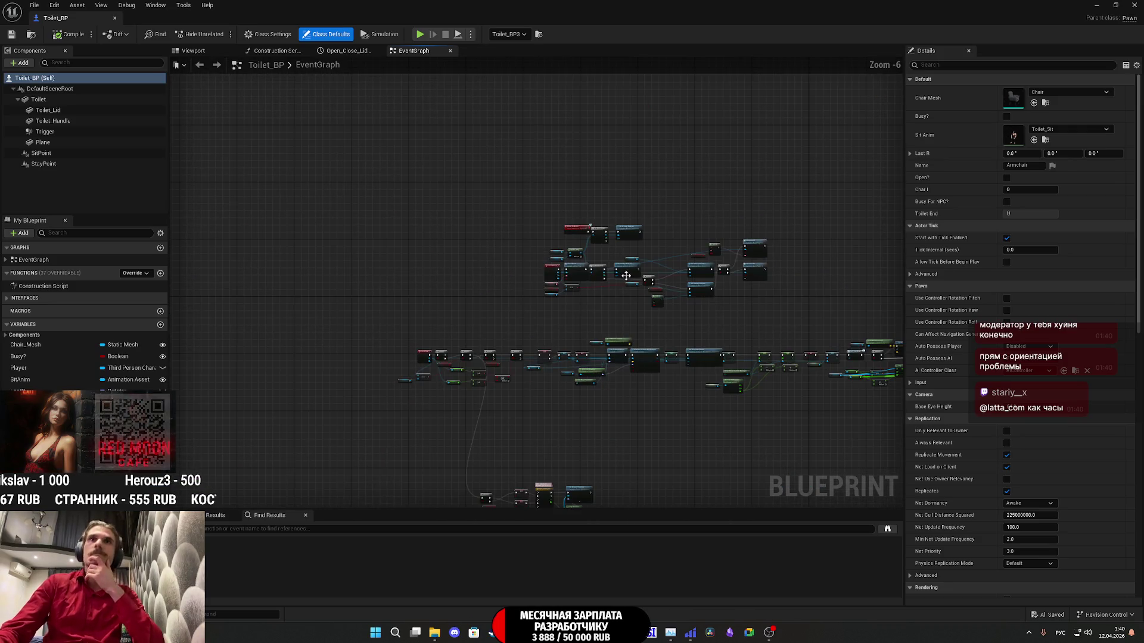
scroll(624, 276, up, 7)
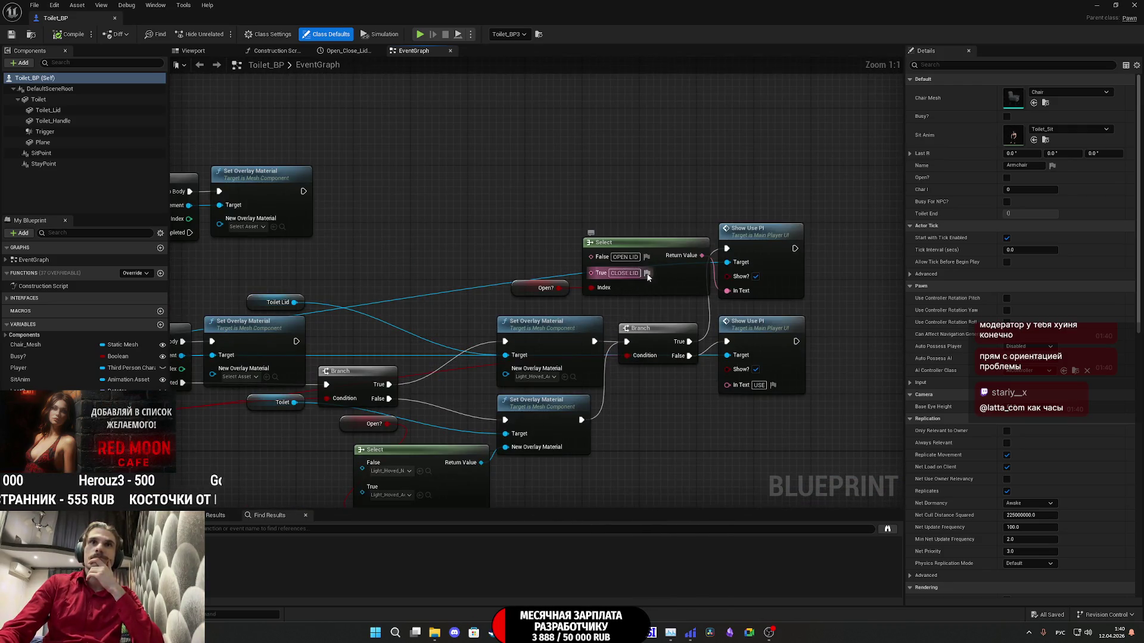
mouse_move(480, 272)
mouse_down()
mouse_move(751, 268)
mouse_move(399, 204)
mouse_up()
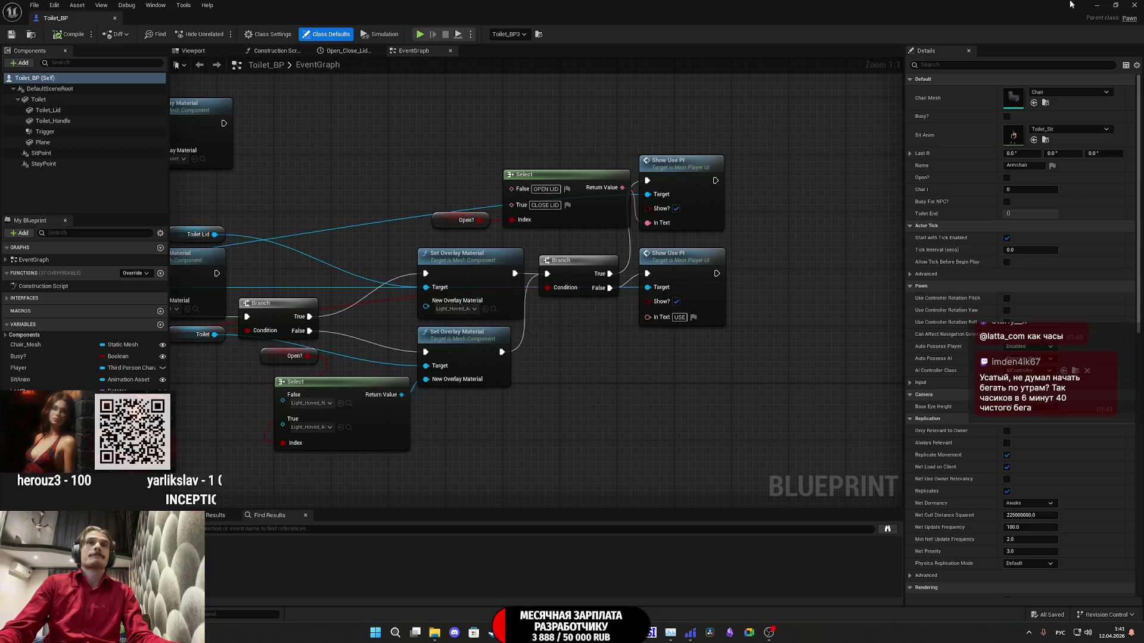
click(1134, 5)
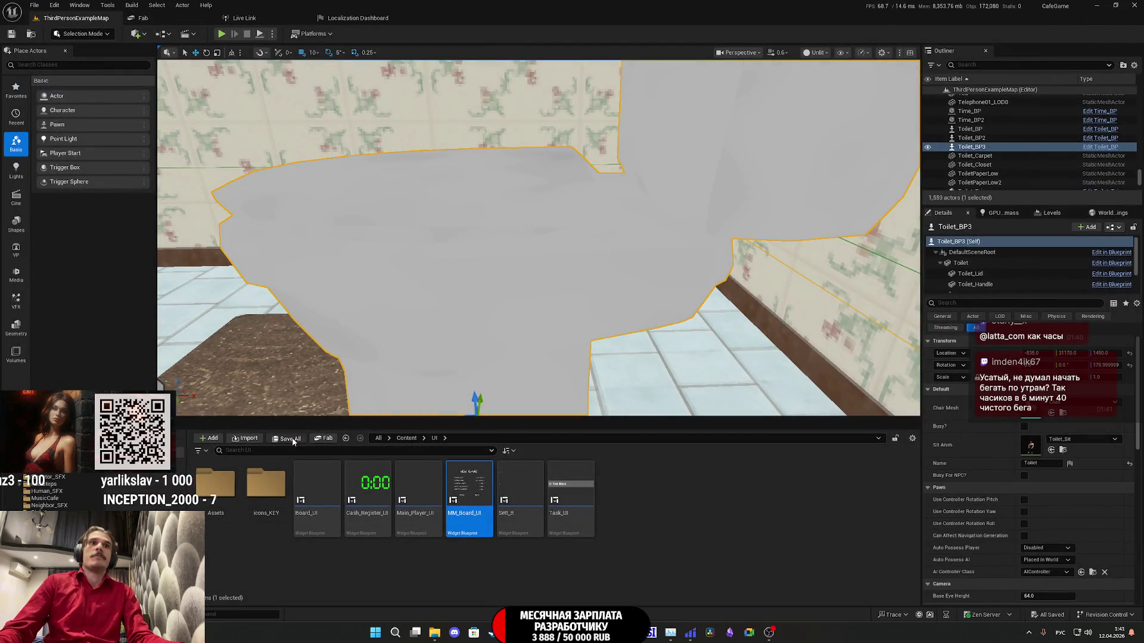
Step: Check the translation of 'disabled', dismiss the Floor_400x400 save validation warning, and swing the view back
key(alt+Tab)
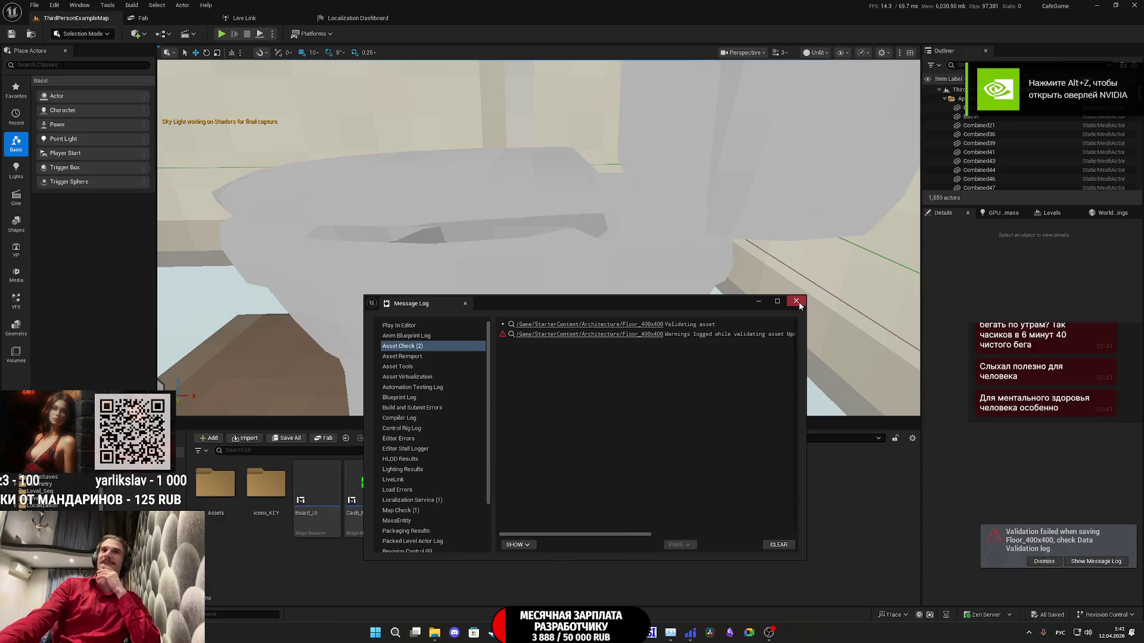
click(1037, 557)
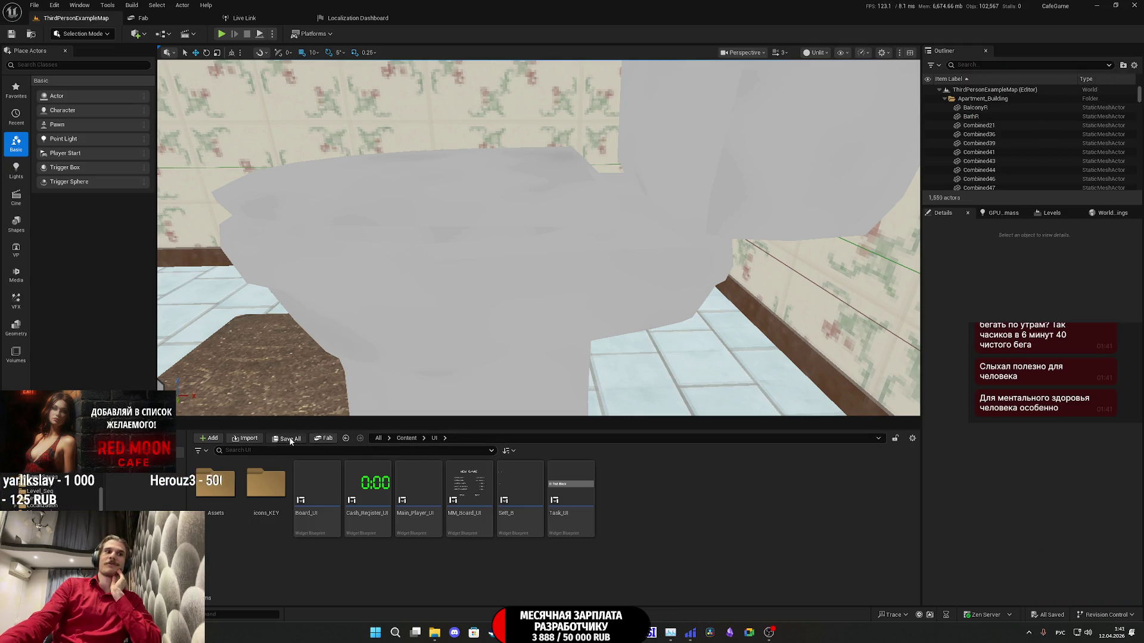
drag(683, 332, 626, 358)
Step: Fly from the bathroom through the stairwell into the kitchen and on toward the bedroom
mouse_move(685, 333)
mouse_down()
mouse_move(661, 339)
mouse_move(684, 333)
mouse_up()
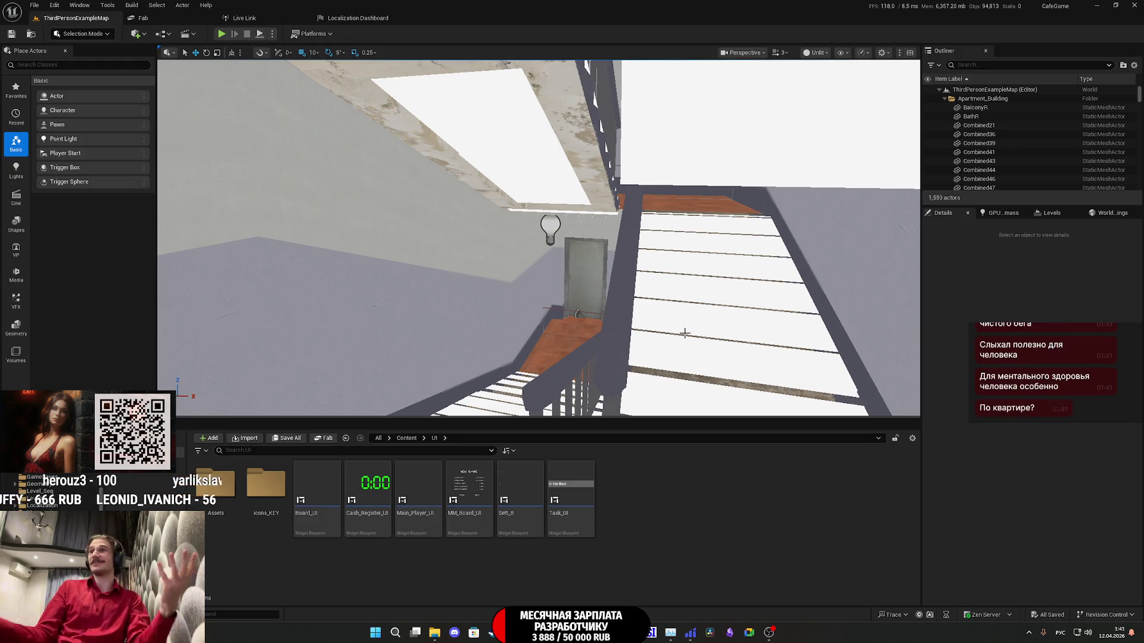
mouse_move(702, 329)
mouse_down()
mouse_move(730, 334)
mouse_move(707, 334)
mouse_move(698, 304)
mouse_move(697, 332)
mouse_up()
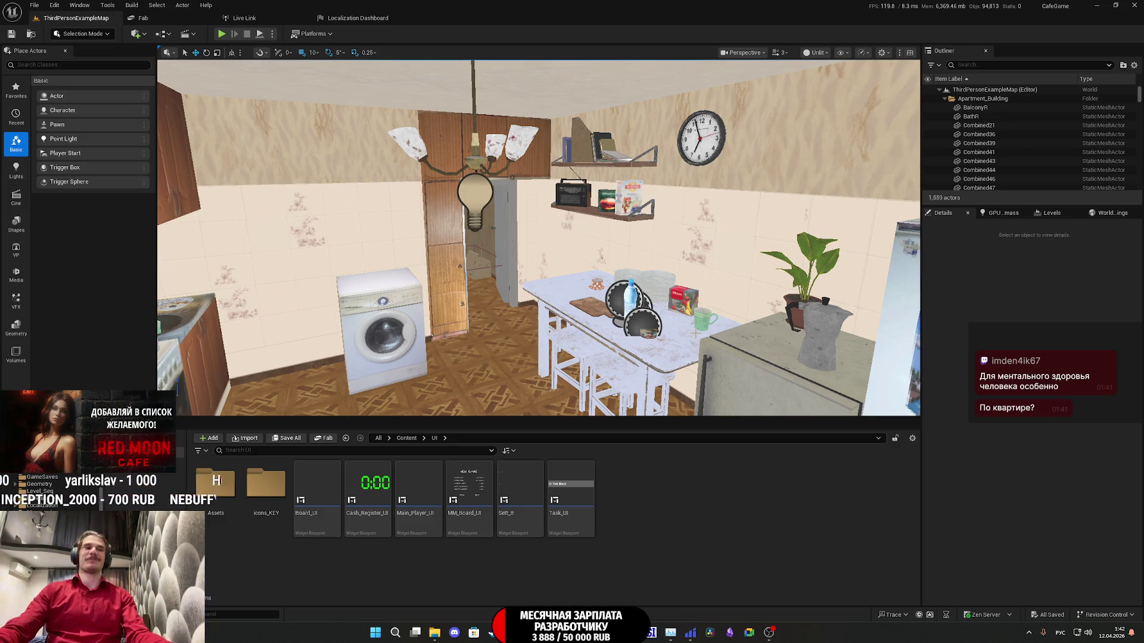
mouse_move(612, 310)
mouse_down()
mouse_move(411, 191)
mouse_move(199, 225)
mouse_move(597, 316)
mouse_up()
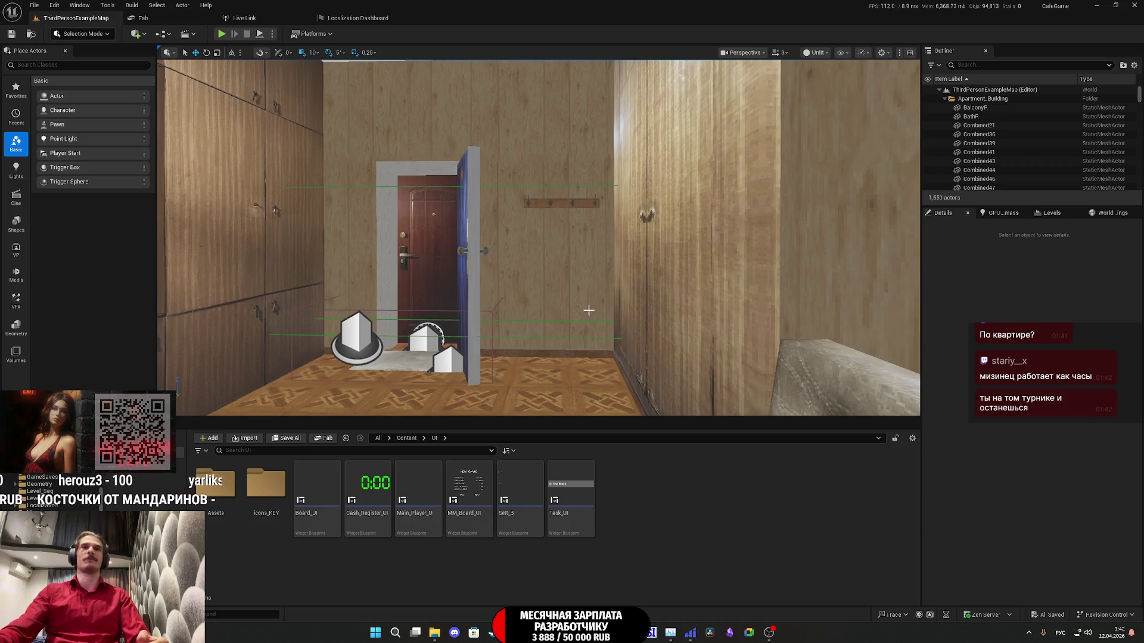
Step: Frame the hallway doorway, then open the MM_Board_UI main-menu widget from the UI folder
mouse_move(600, 314)
mouse_down()
mouse_move(256, 204)
mouse_move(261, 136)
mouse_move(628, 290)
mouse_up()
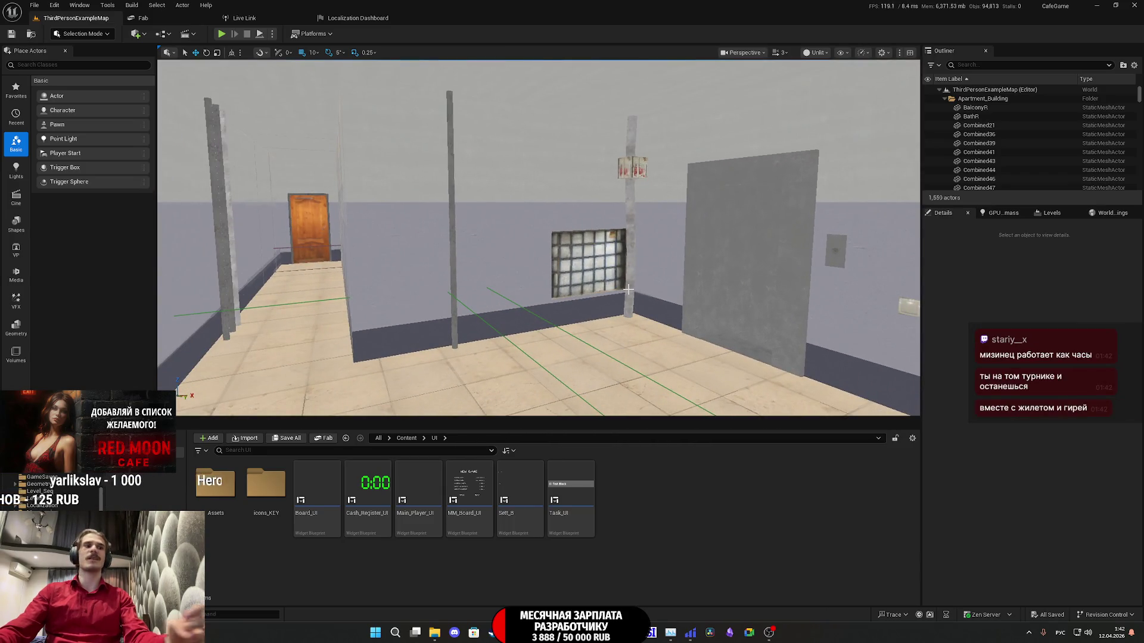
mouse_move(629, 290)
mouse_down()
mouse_move(604, 339)
mouse_move(568, 316)
mouse_move(633, 286)
mouse_up()
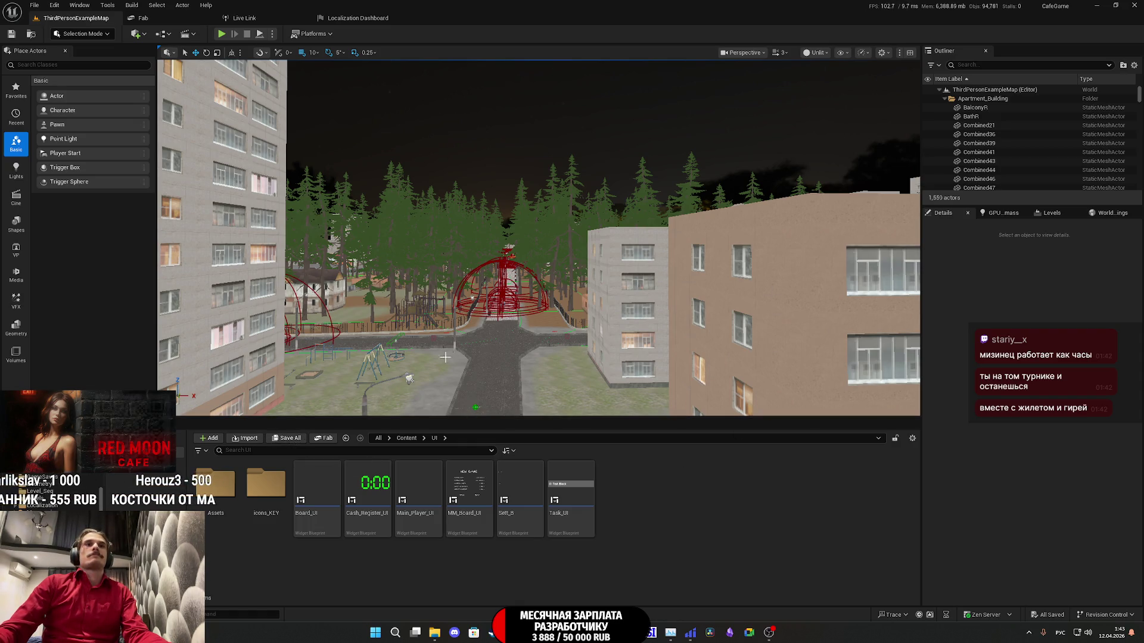
mouse_move(465, 483)
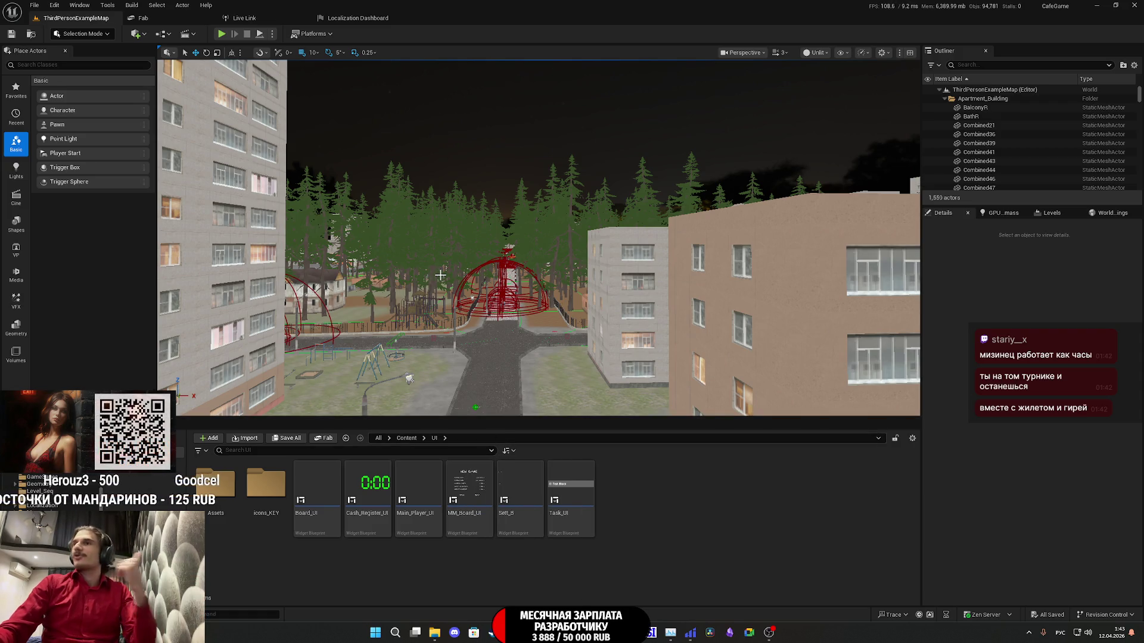
double_click(471, 486)
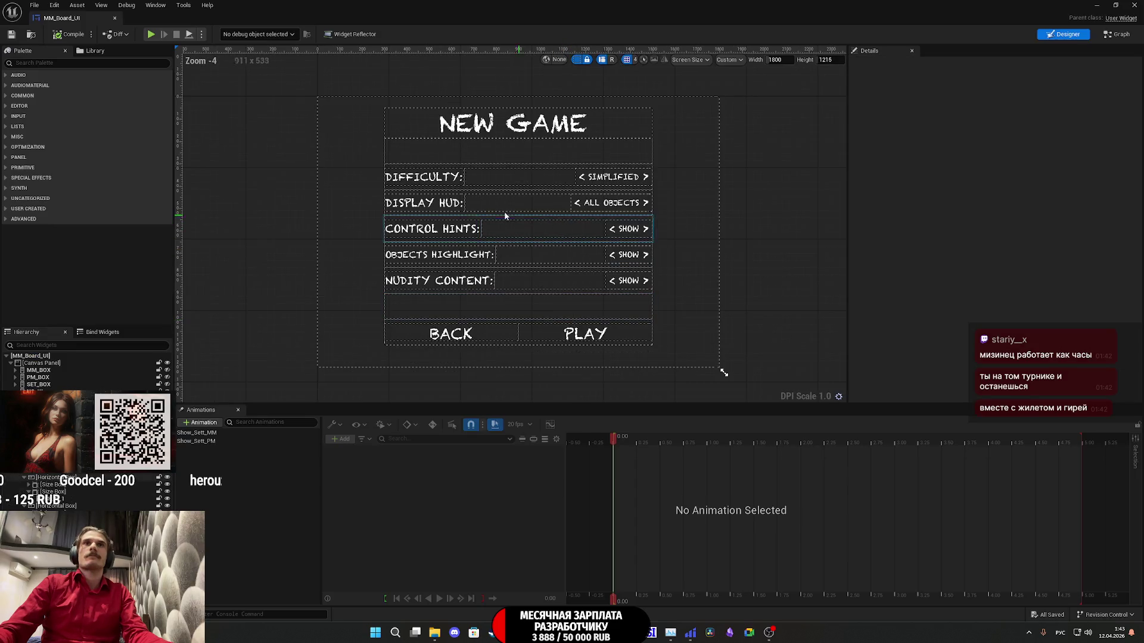
Step: Compare the widget's DISPLAY HUD label with the game's Russian НАСТРОЙКИ > ГЕЙМПЛЕЙ list, then reselect it
click(433, 204)
scroll(433, 204, up, 3)
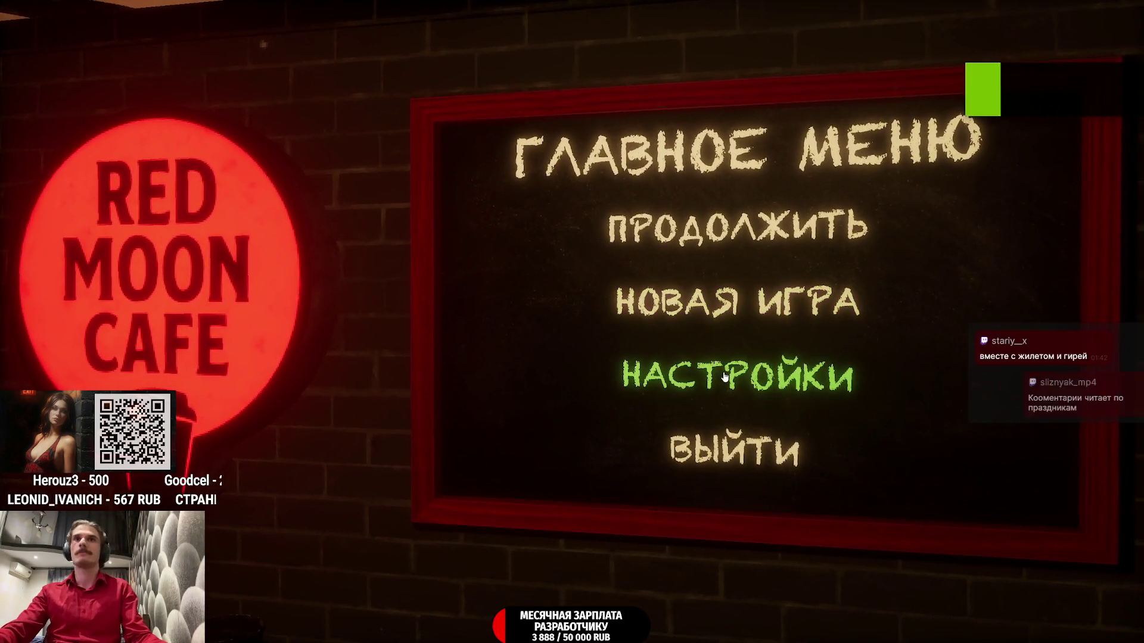
click(750, 384)
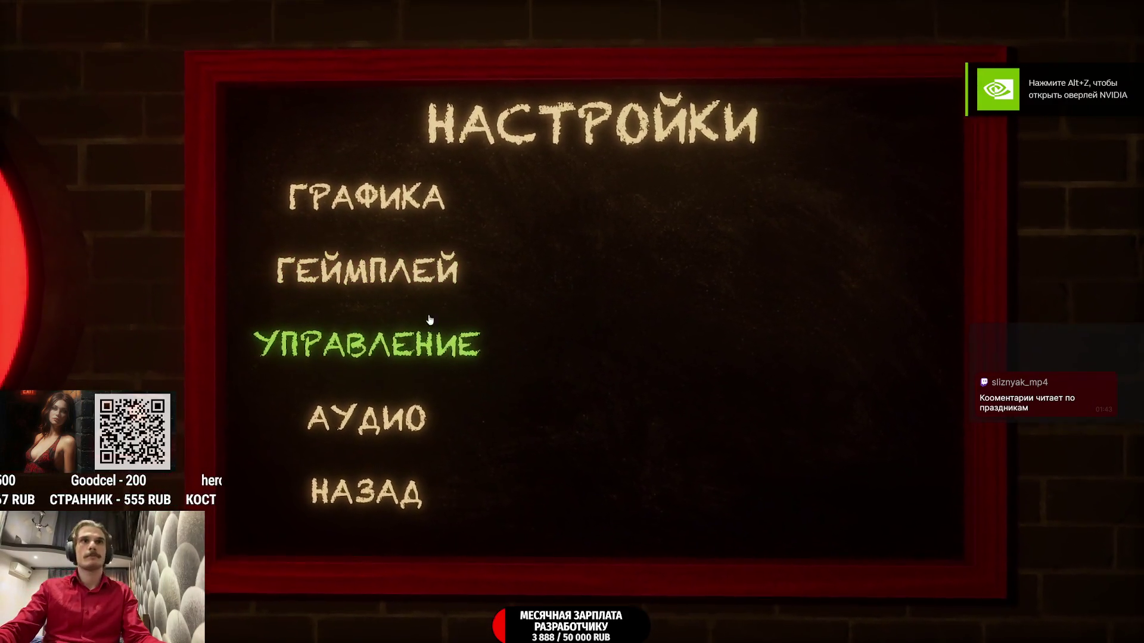
click(405, 274)
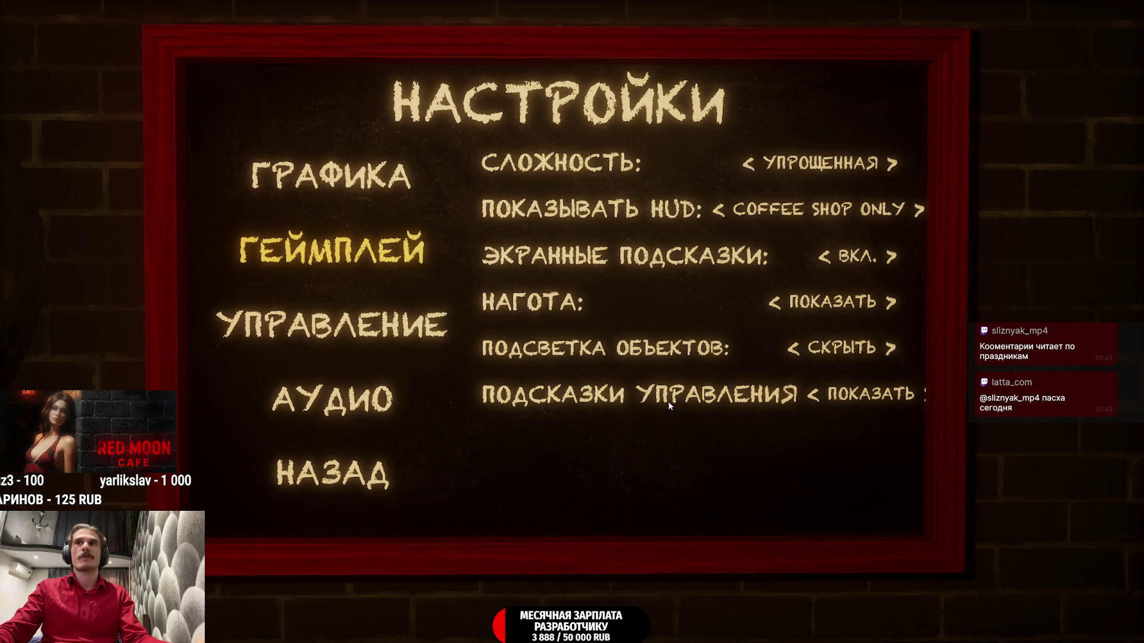
key(super)
mouse_move(583, 631)
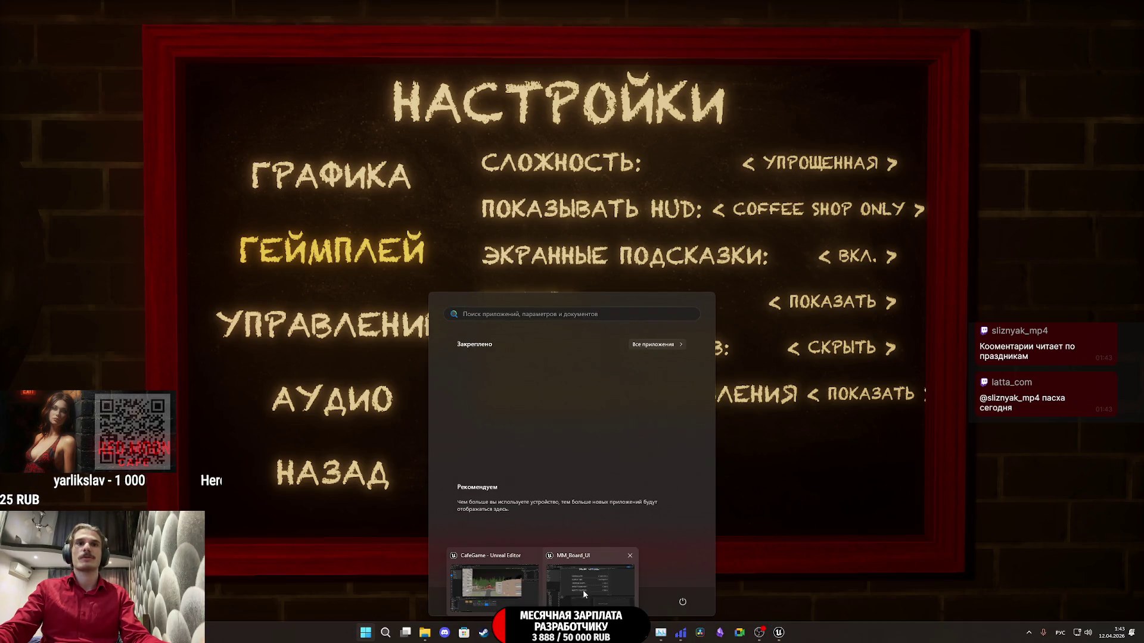
click(584, 589)
click(386, 198)
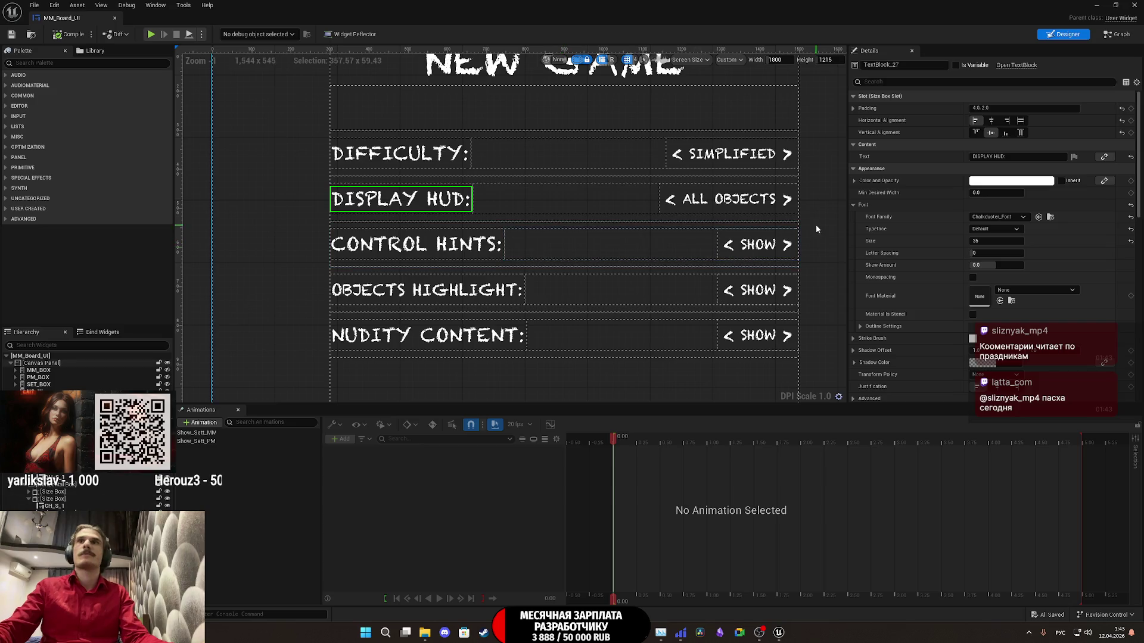
Step: Set the DISPLAY HUD label's font size to 32
scroll(804, 186, down, 3)
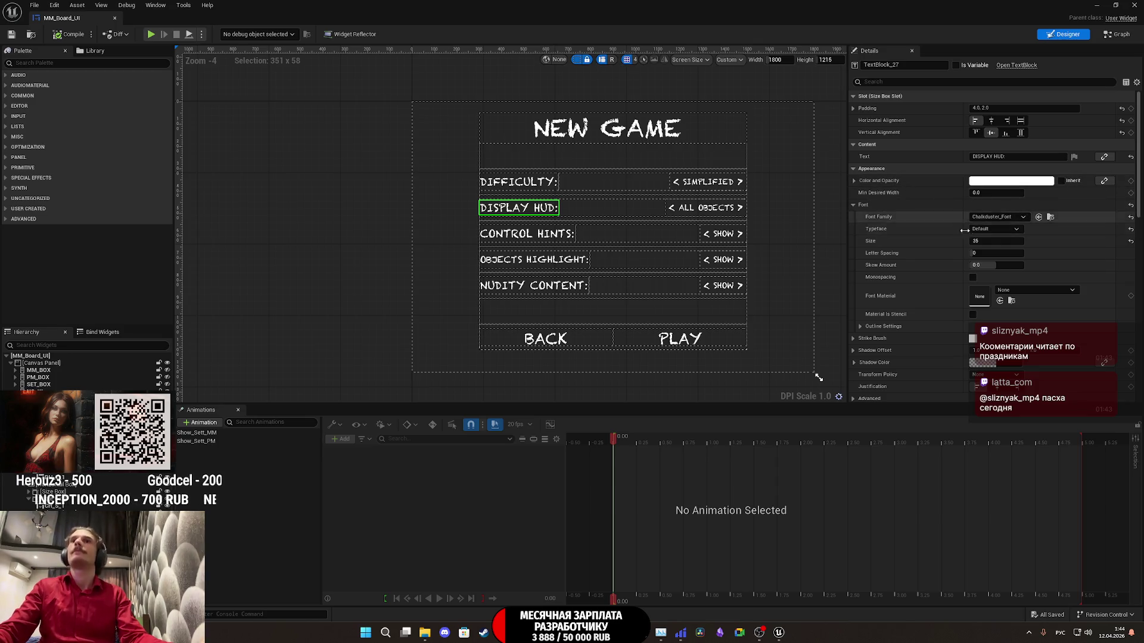
text(30)
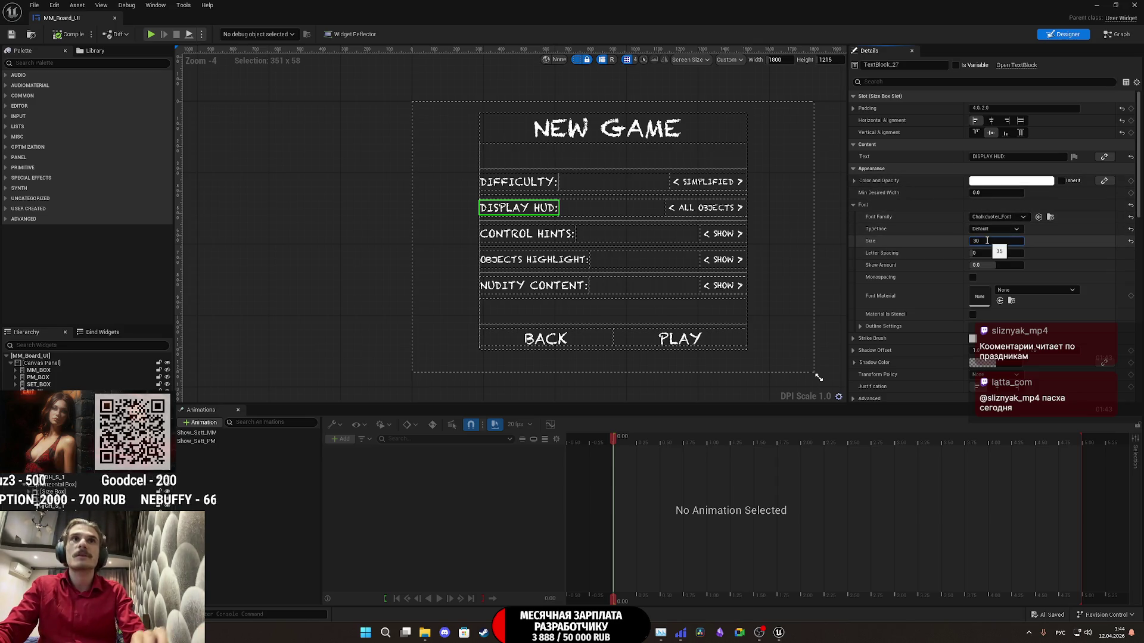
key(Return)
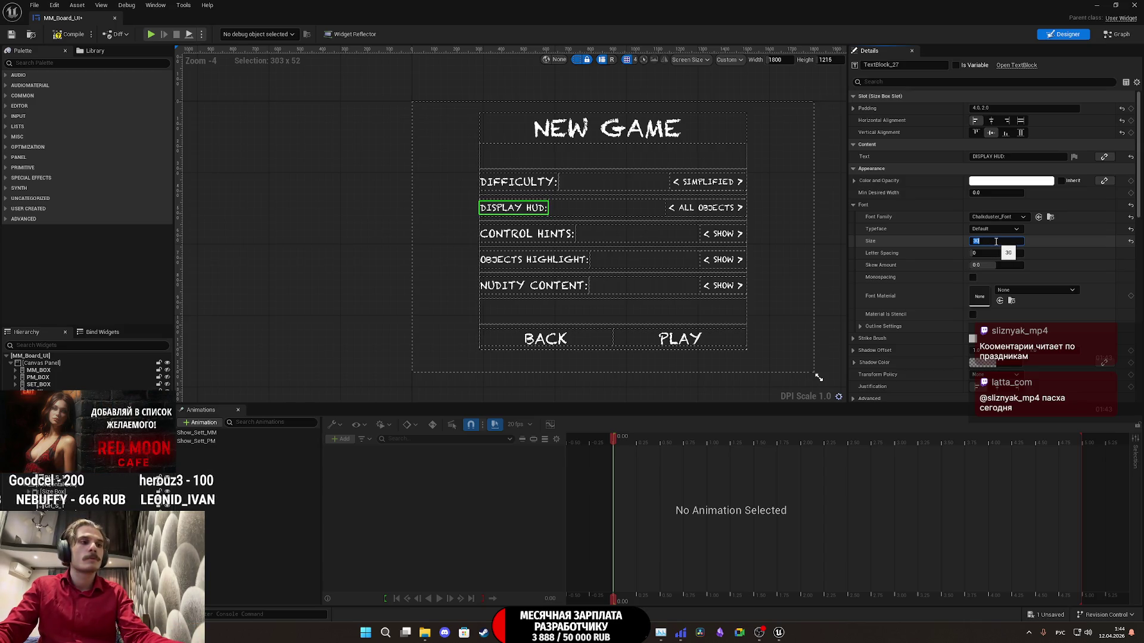
text(32)
key(Return)
Step: Review the ALL OBJECTS option texts and NUDITY CONTENT label against the running game's settings
click(692, 210)
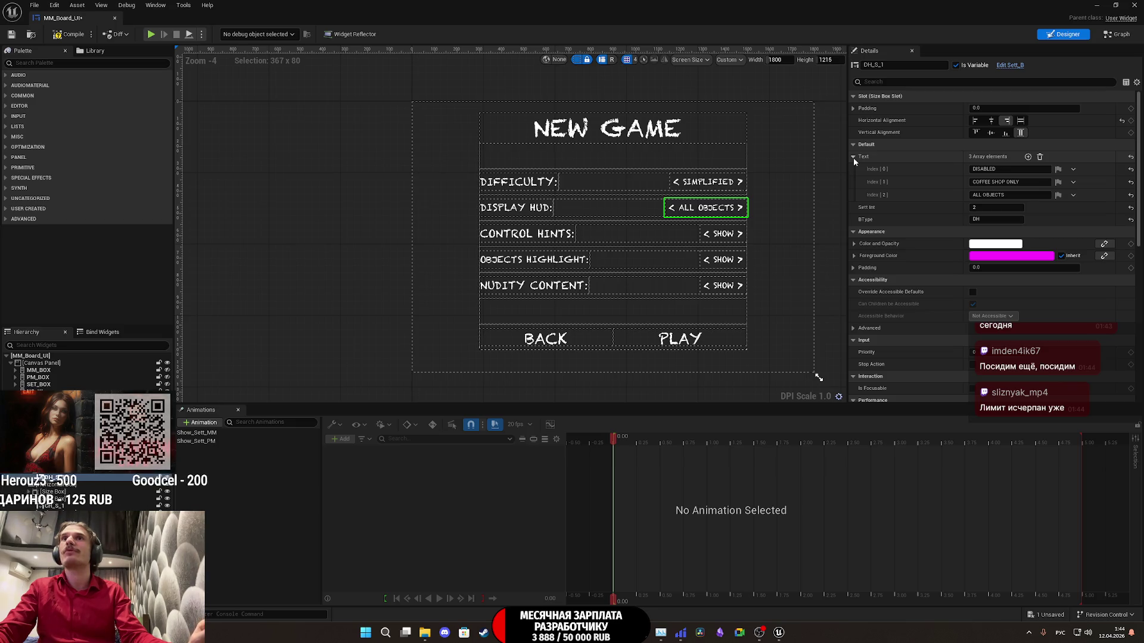
click(853, 157)
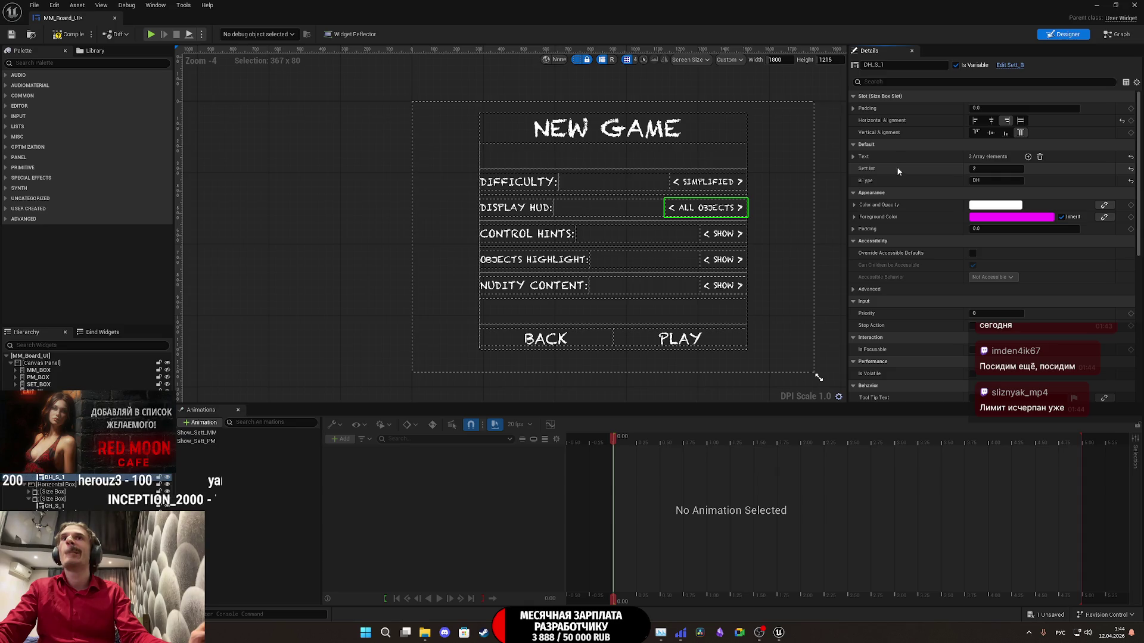
click(852, 157)
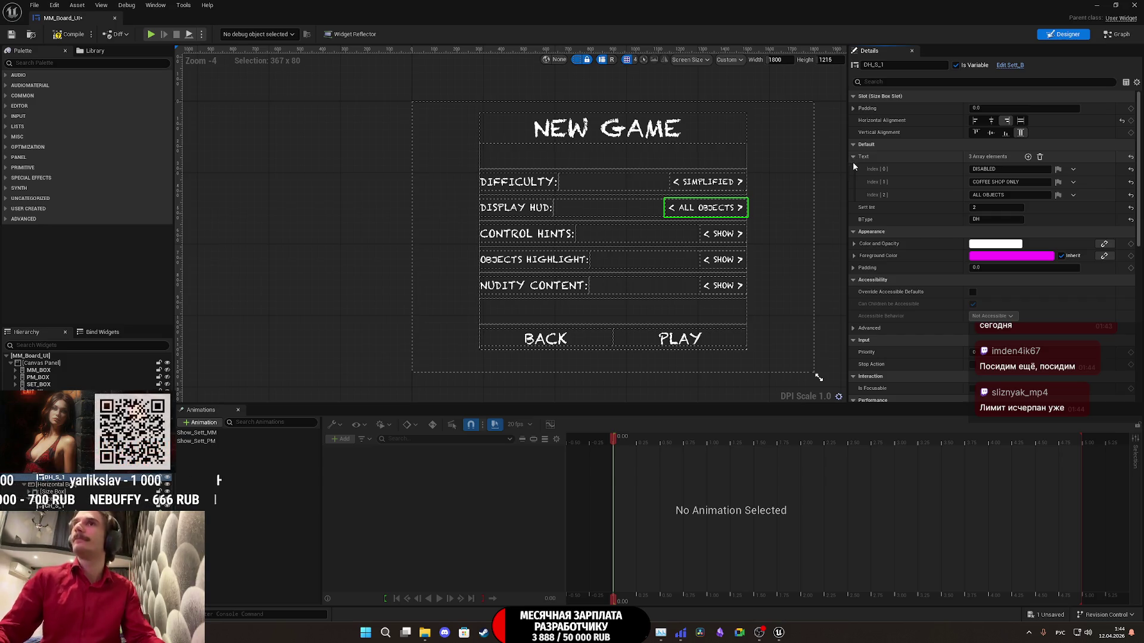
click(554, 286)
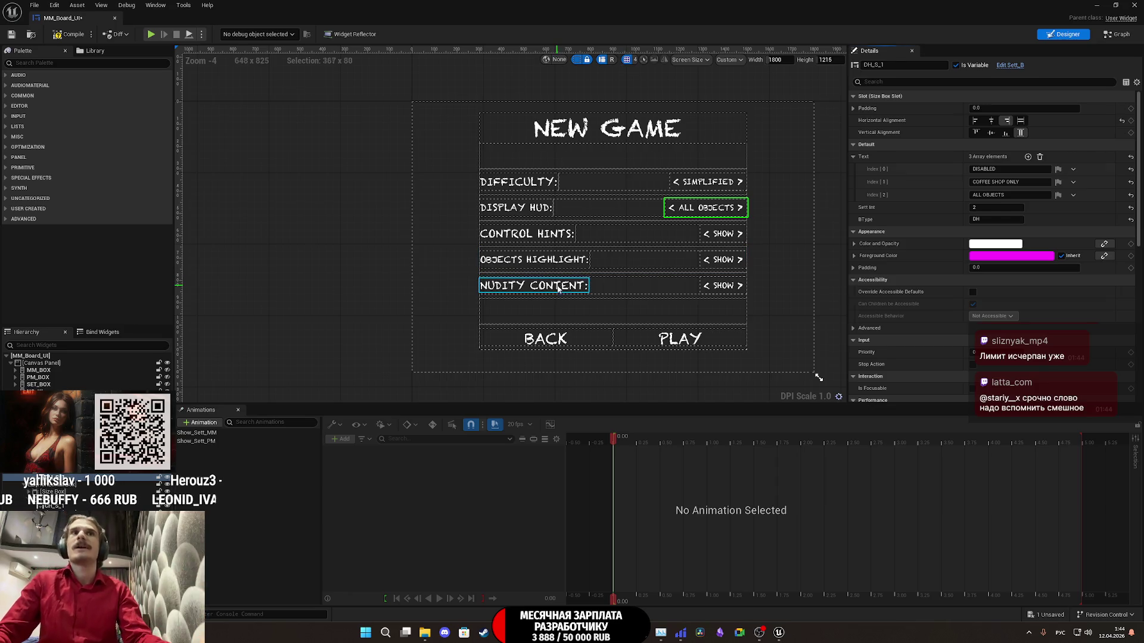
mouse_move(759, 633)
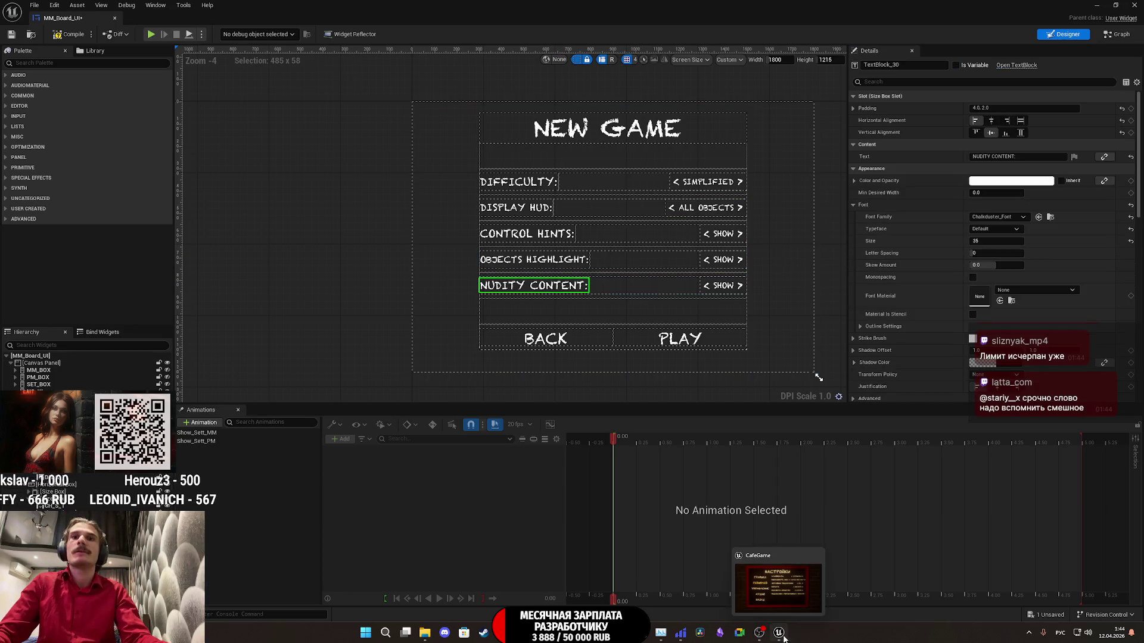
click(800, 590)
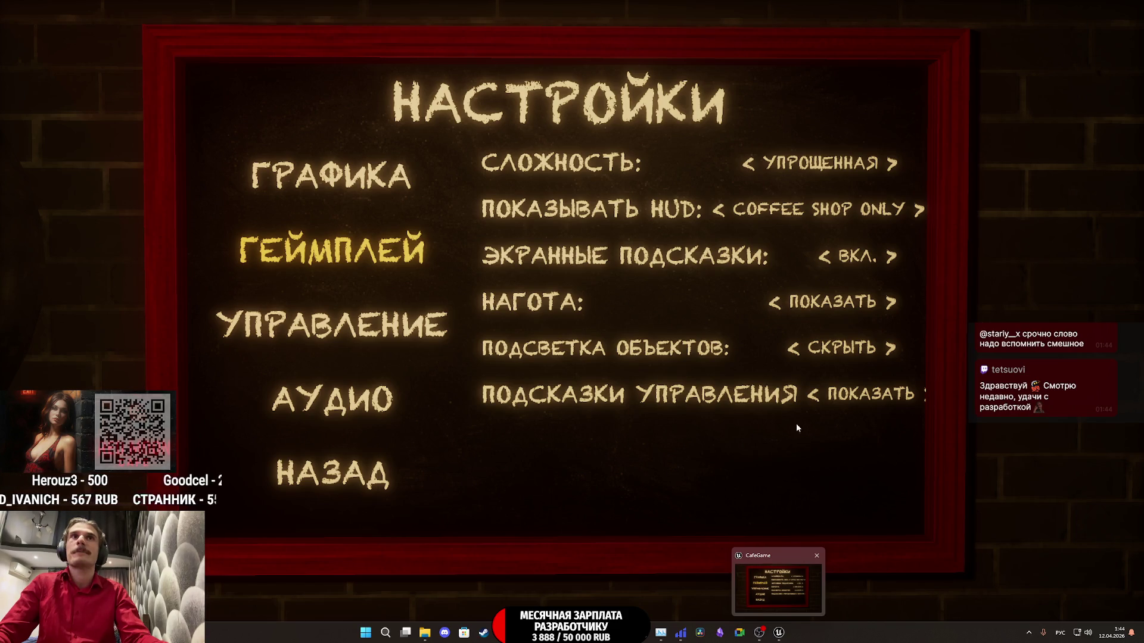
key(alt+Tab)
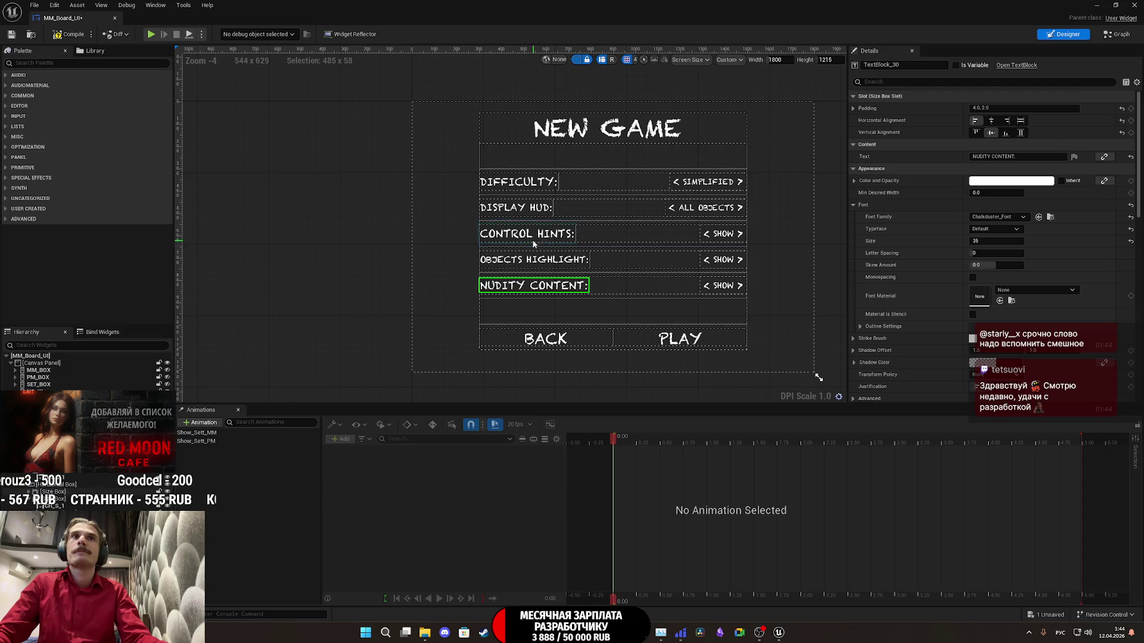
Step: Set CONTROL HINTS to font size 32, save MM_Board_UI, and hide the New Game panel
click(558, 238)
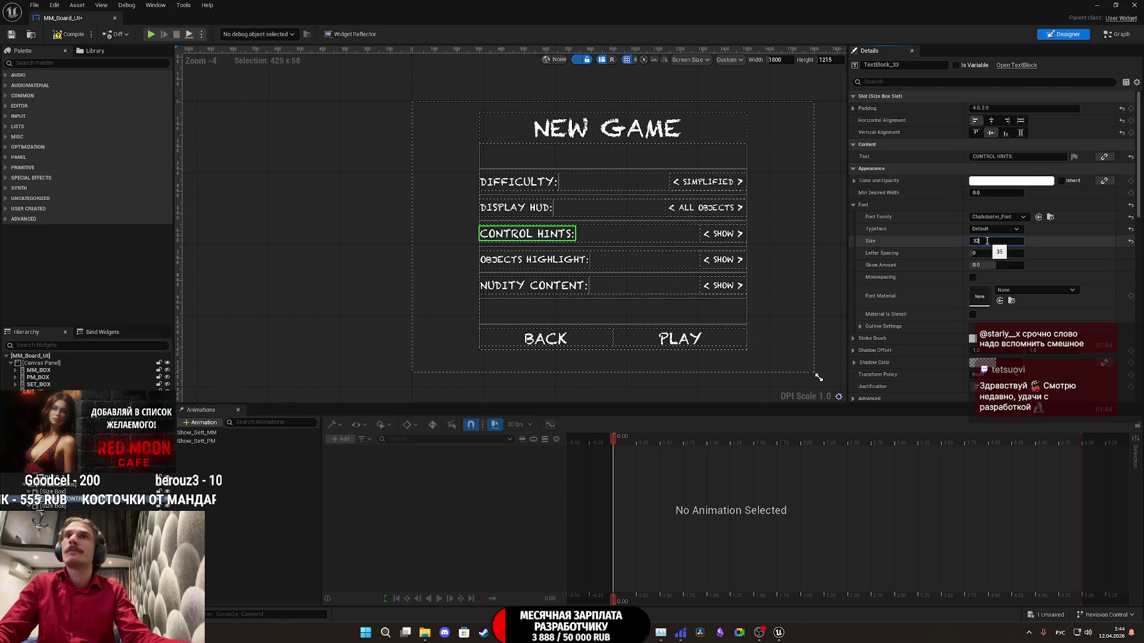
key(Return)
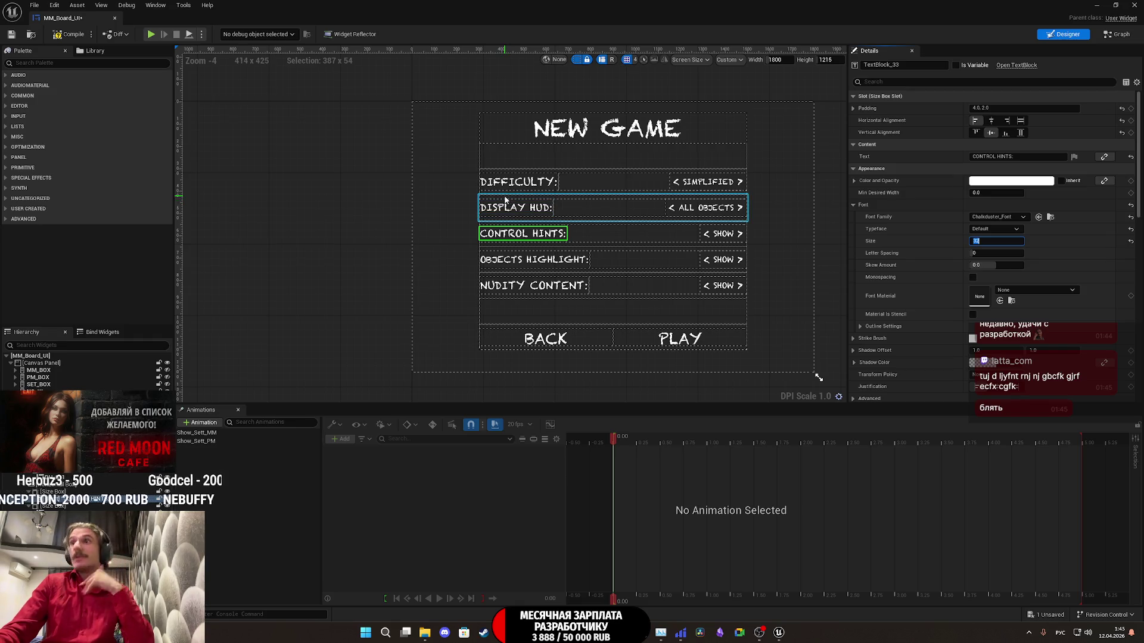
click(13, 37)
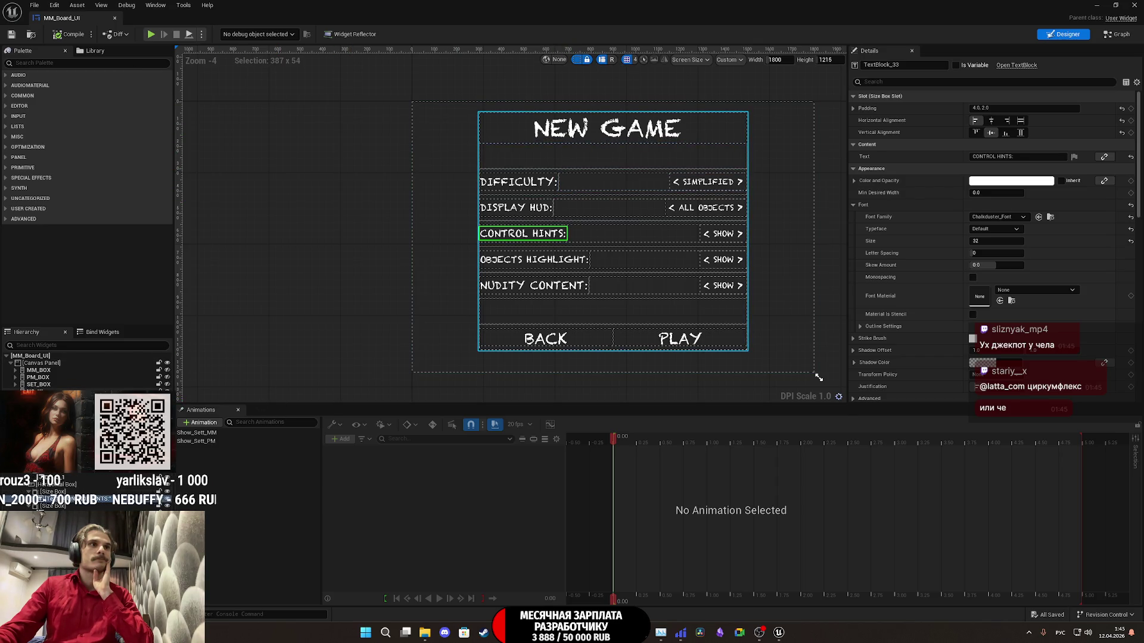
click(166, 385)
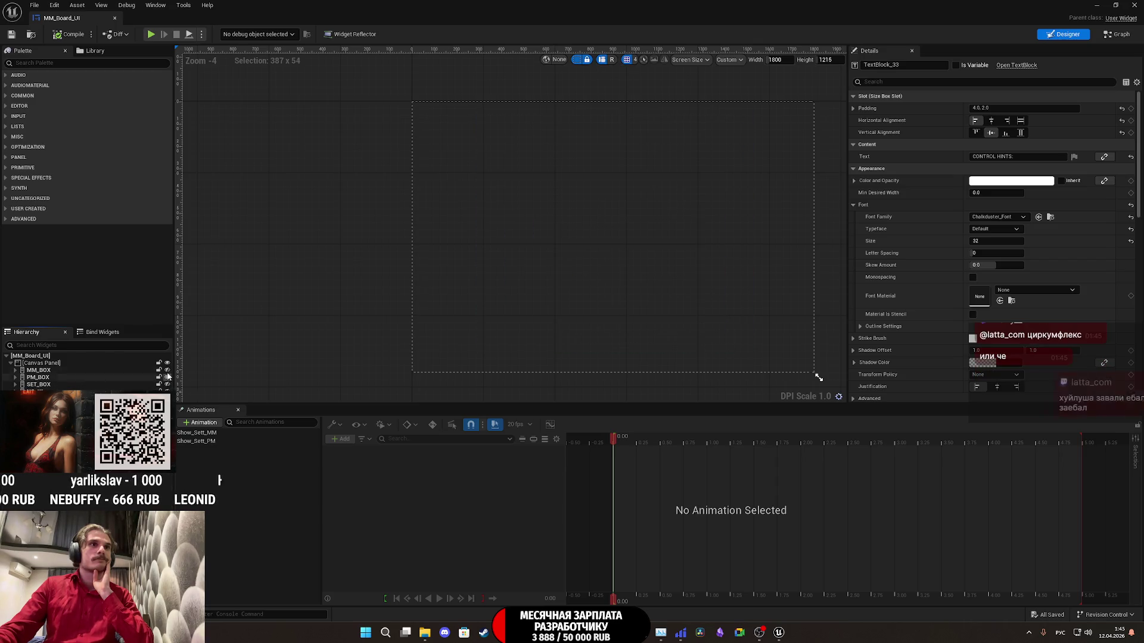
Step: Toggle Hierarchy visibility until only the SETTINGS panel shows on the canvas
click(168, 370)
click(168, 384)
click(167, 384)
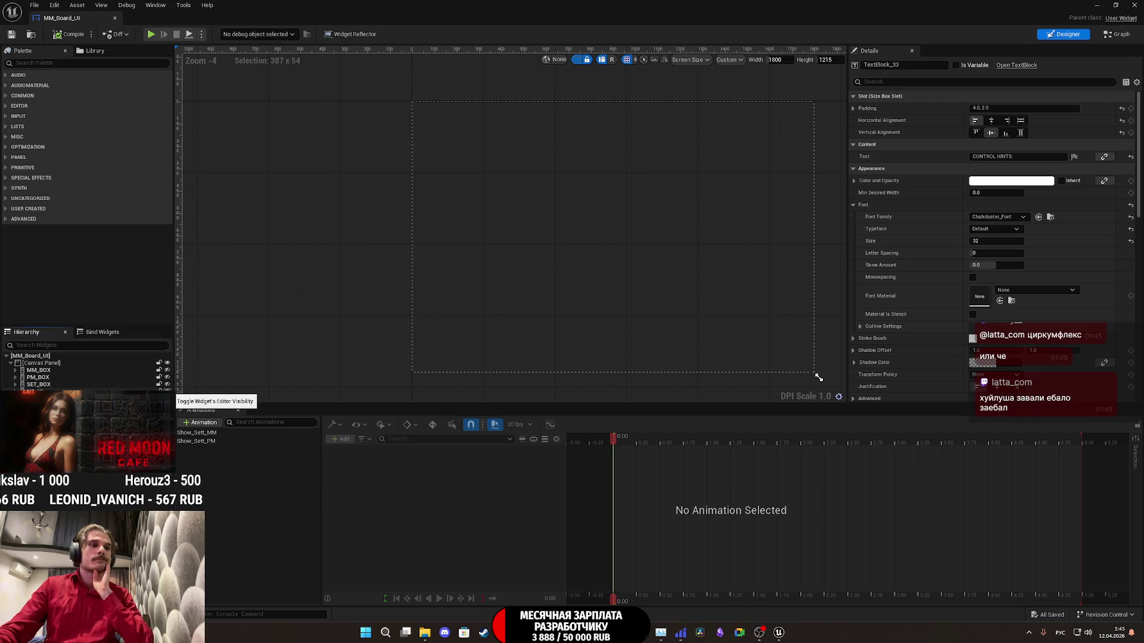
click(167, 391)
click(167, 391)
click(167, 385)
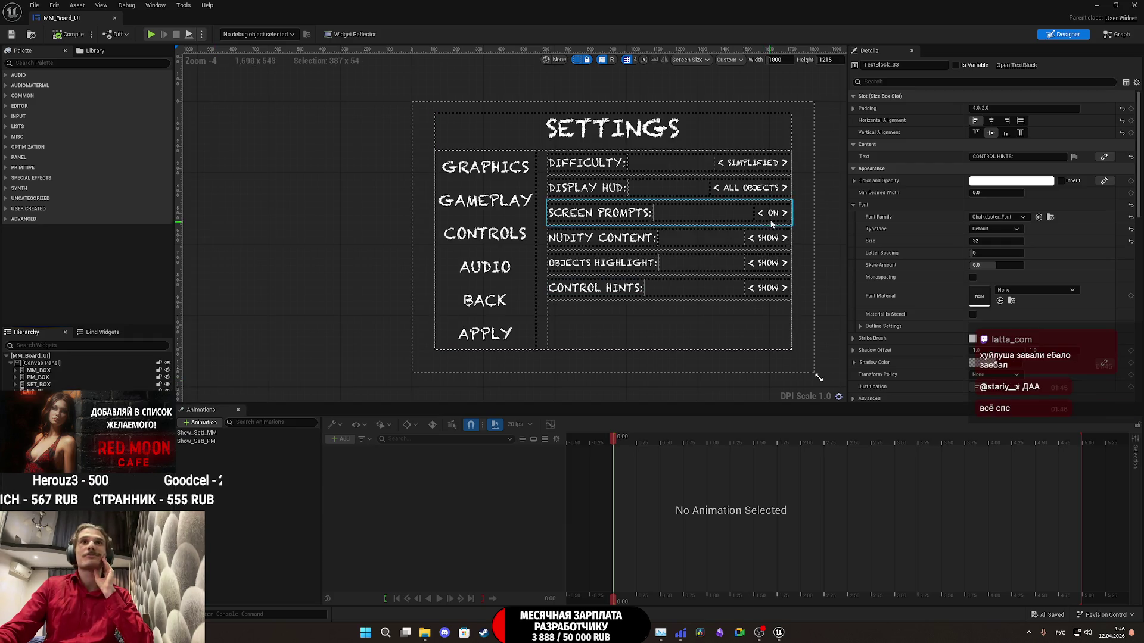
Step: Set the Settings panel's CONTROL HINTS and DISPLAY HUD labels to font size 32, save, and close
click(594, 290)
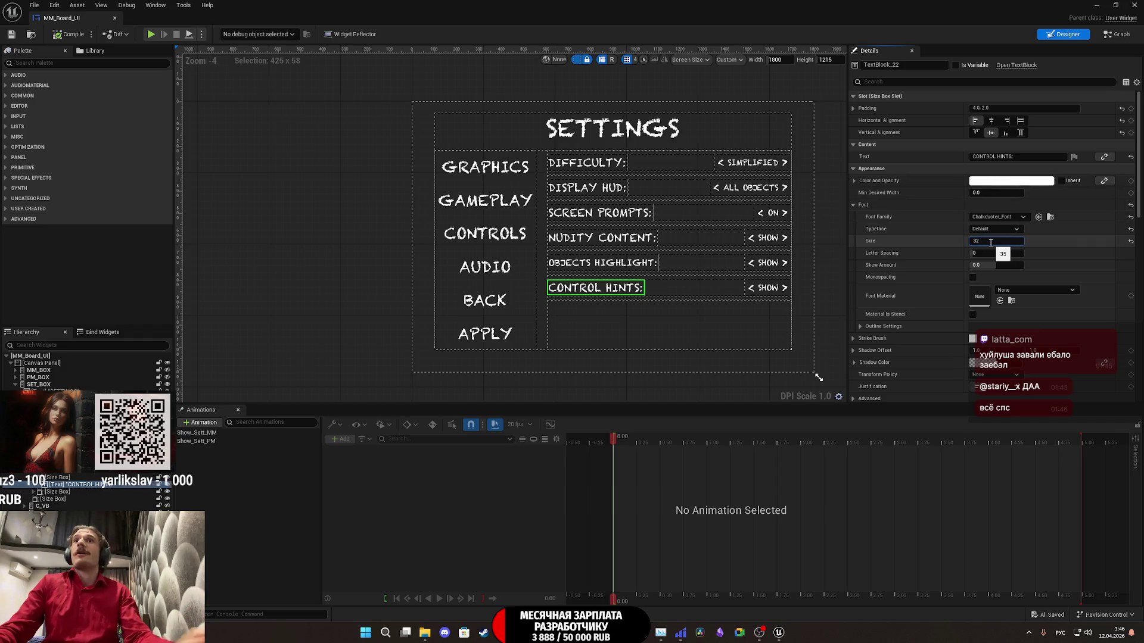
key(Return)
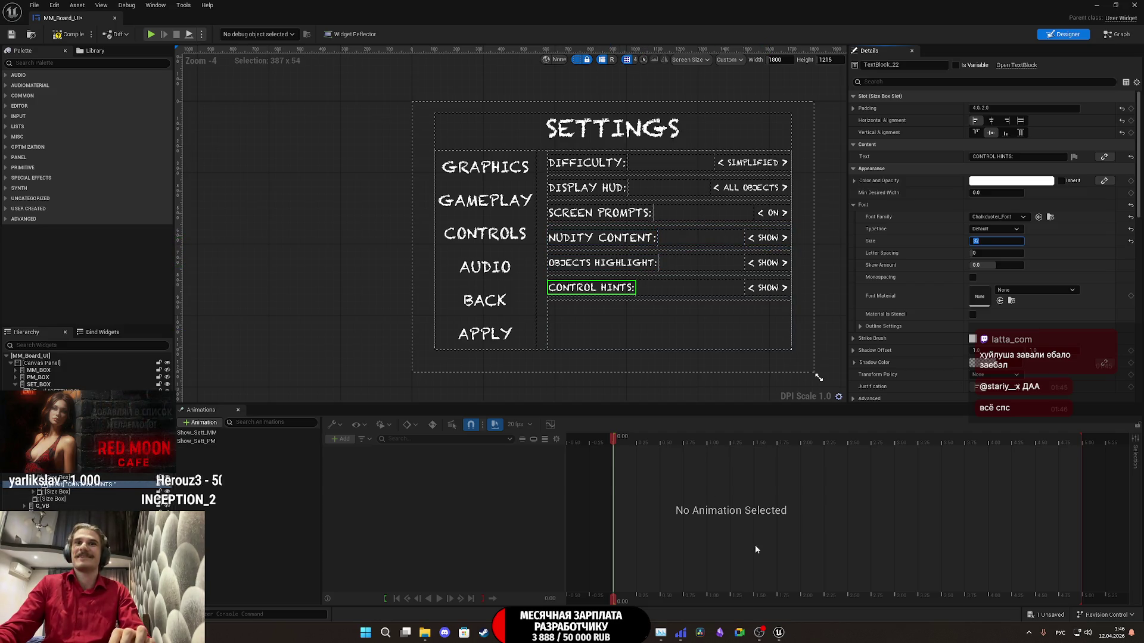
mouse_move(779, 637)
mouse_move(780, 593)
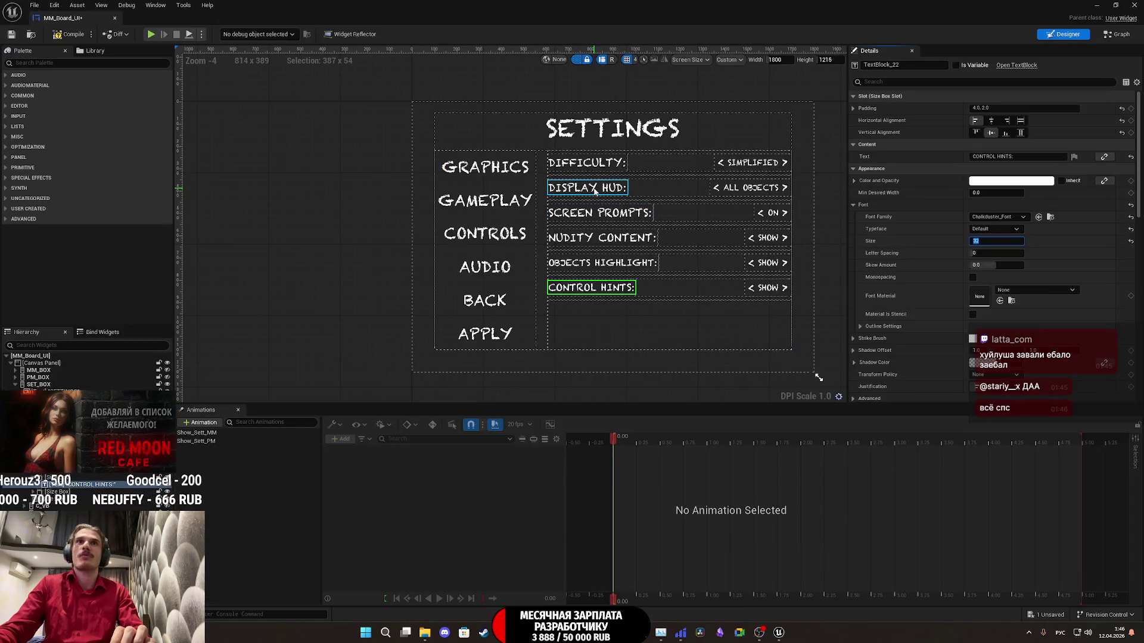
click(587, 188)
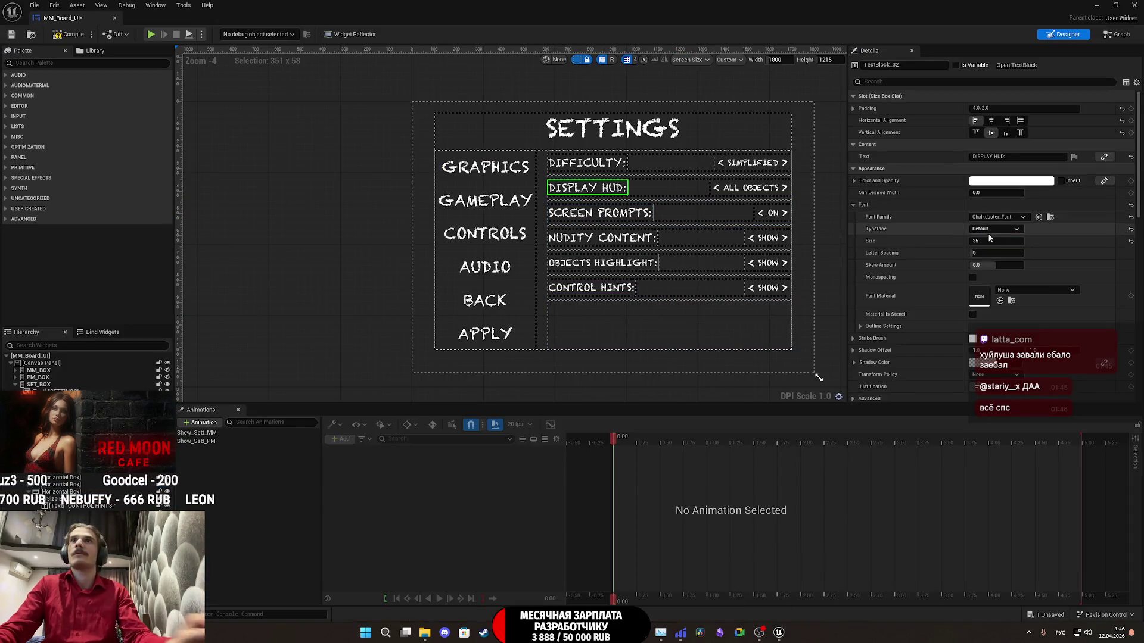
key(Return)
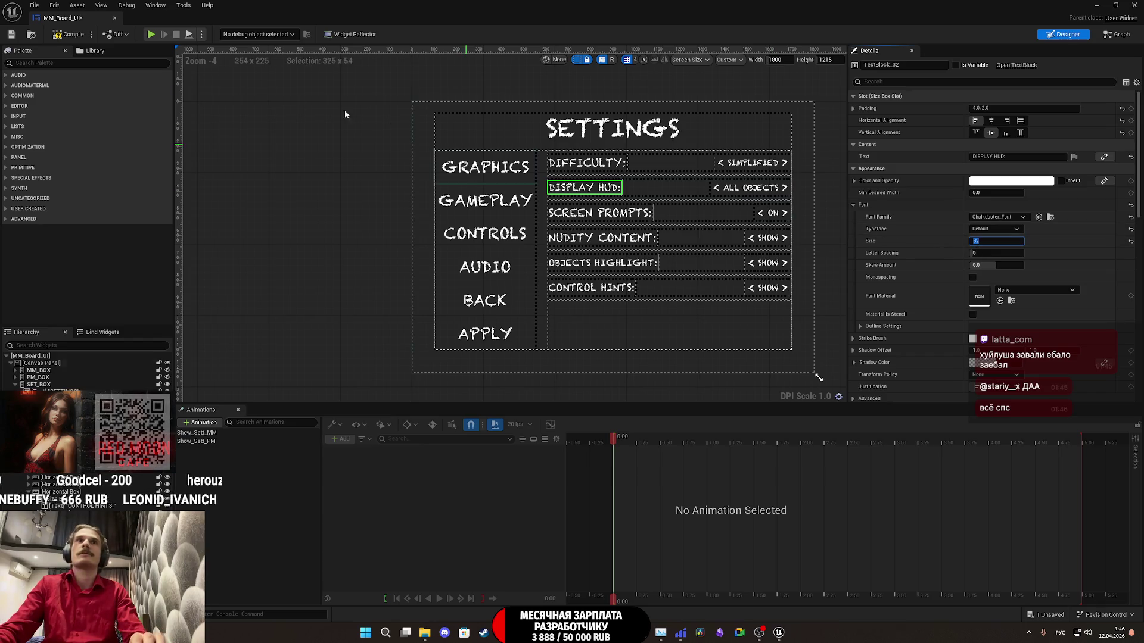
click(12, 35)
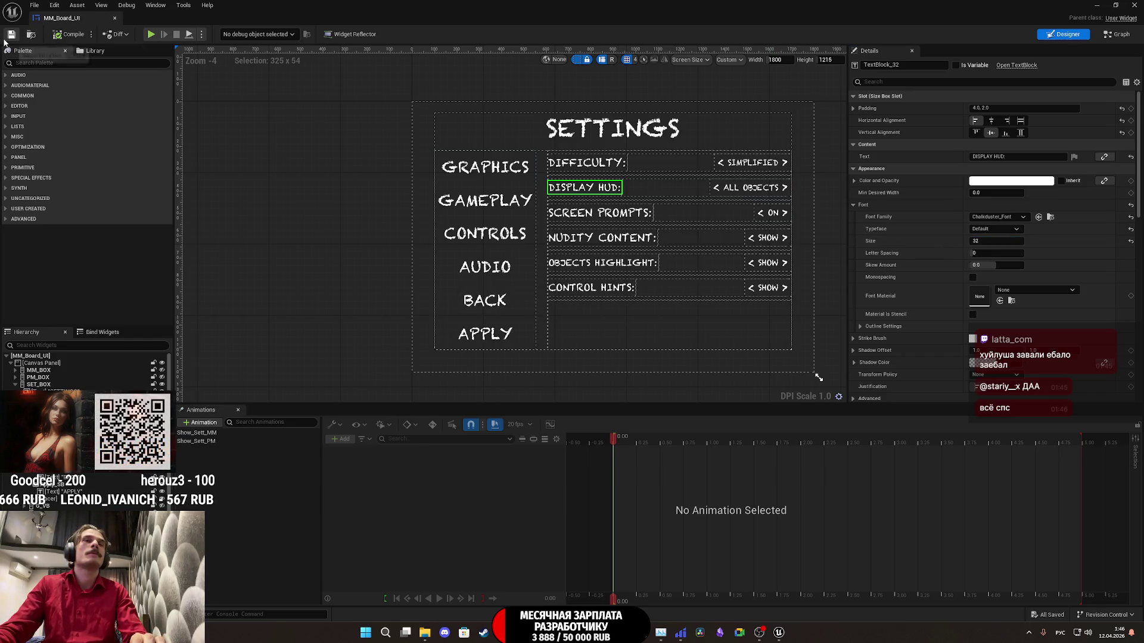
click(1133, 5)
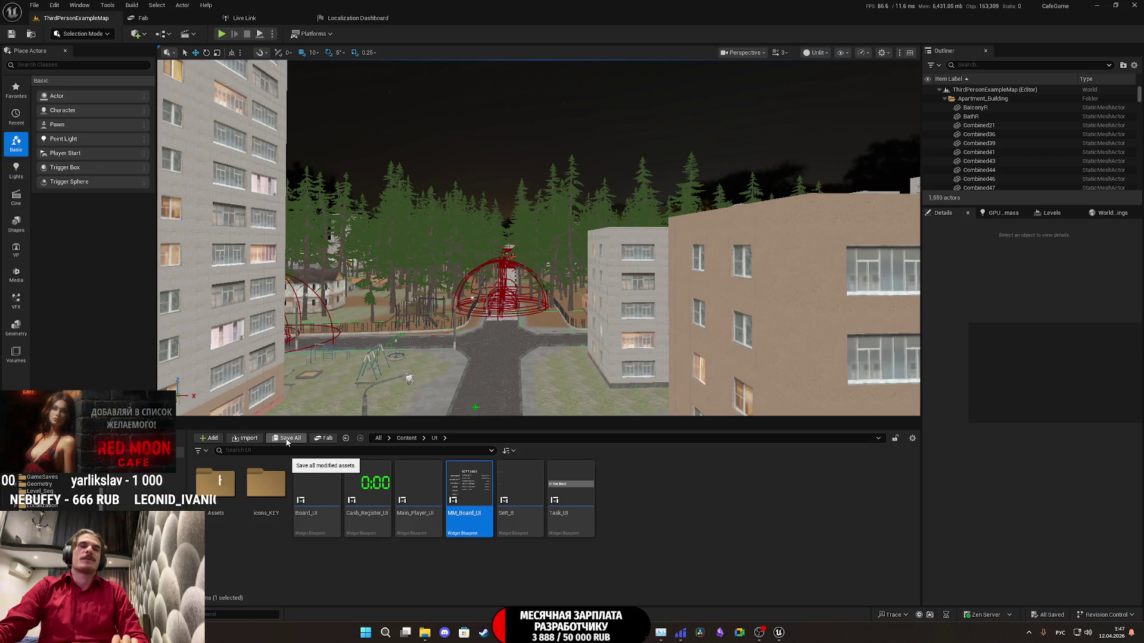
Step: Open the toolbar Platforms menu listing Windows, Android and Packaging Settings
mouse_move(494, 636)
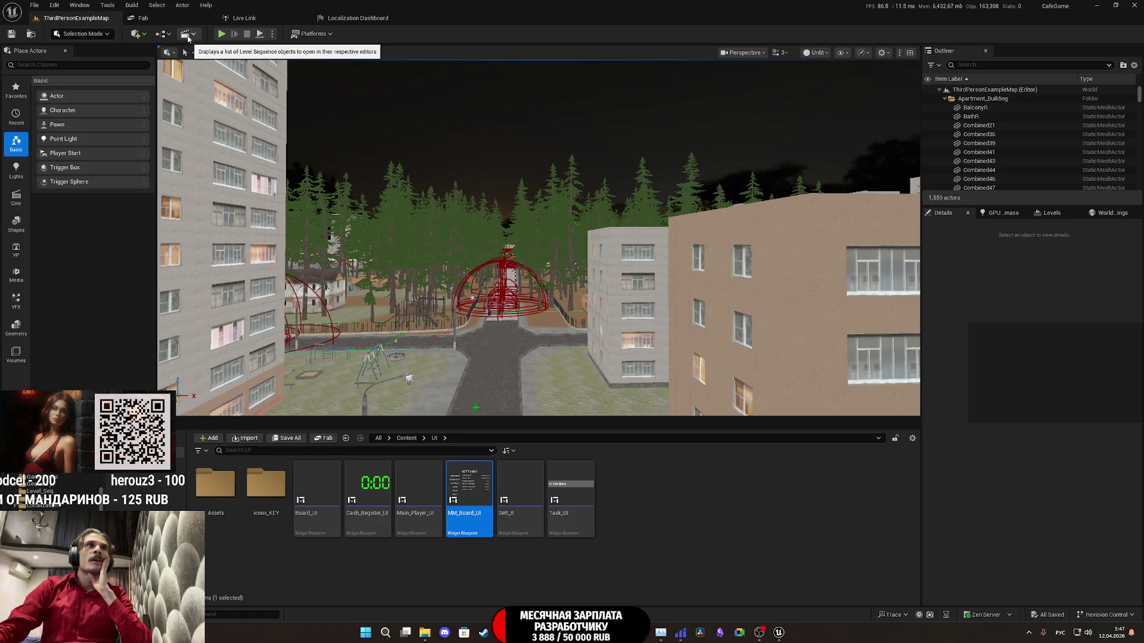
click(322, 33)
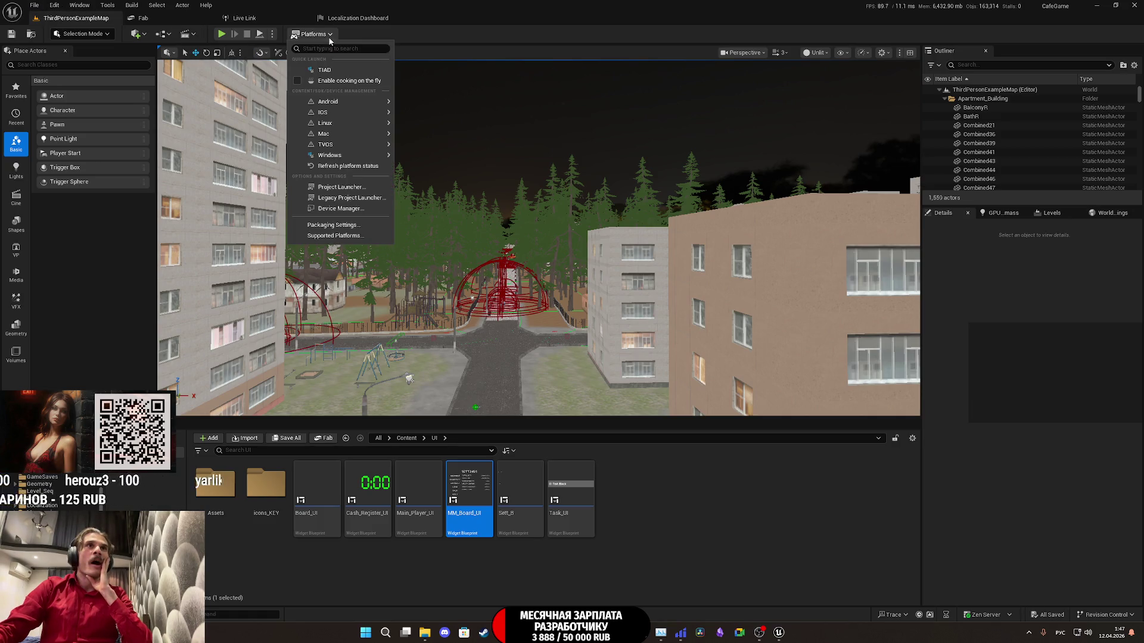
Step: Package the project for Windows with The Cafe Library's Builds folder on G: as destination
mouse_move(357, 155)
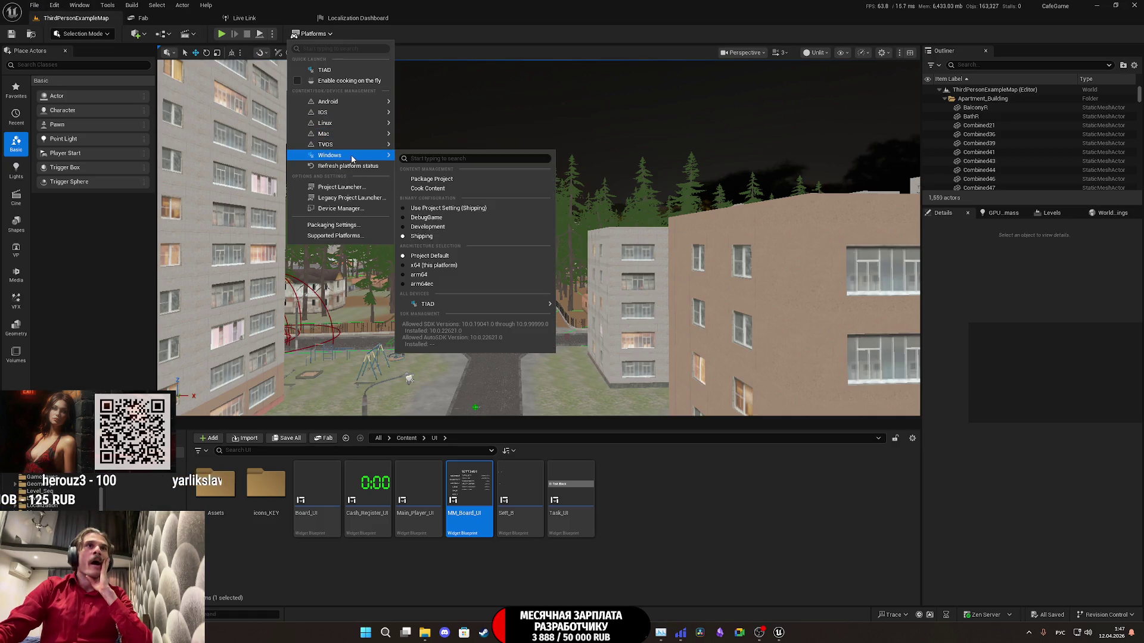
click(435, 179)
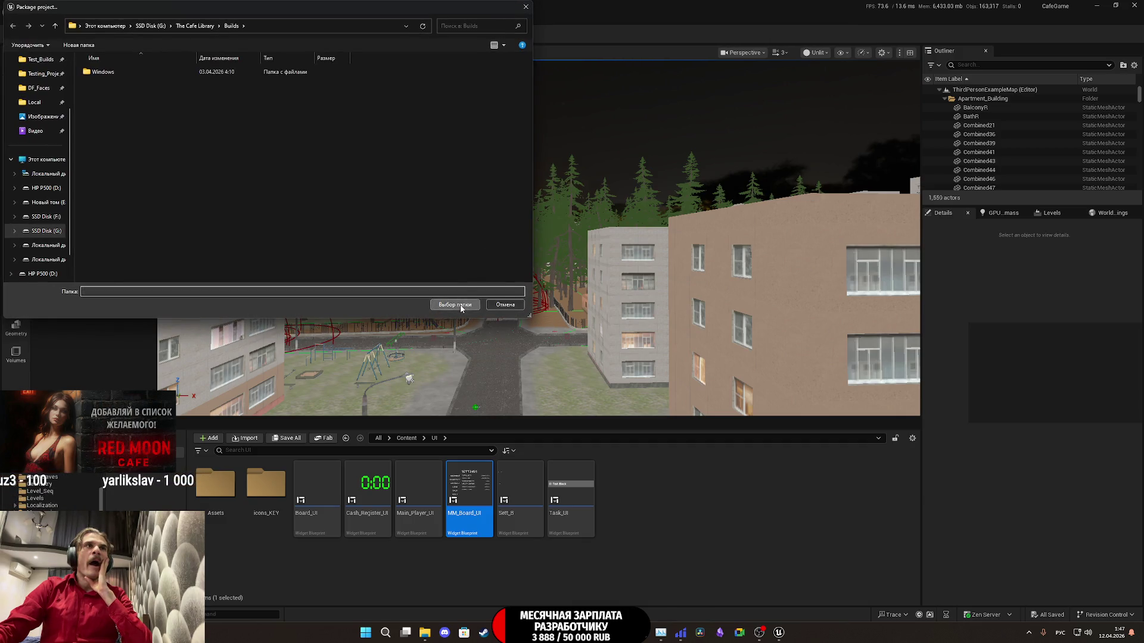
click(460, 305)
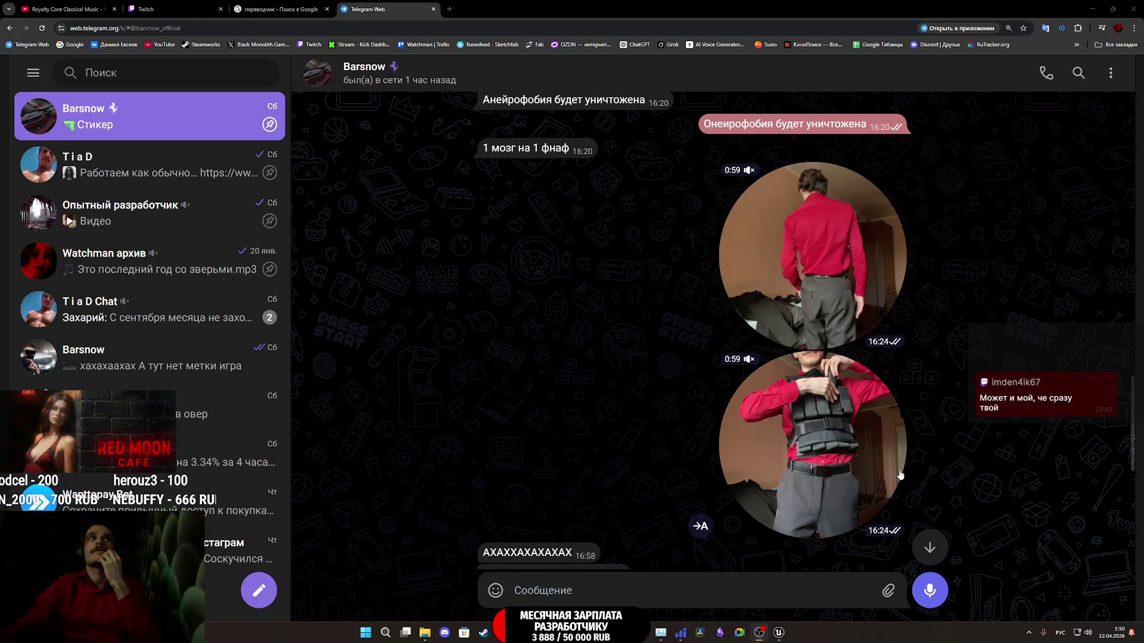
Step: Play the second round video message at a lower volume, then pause it
click(829, 461)
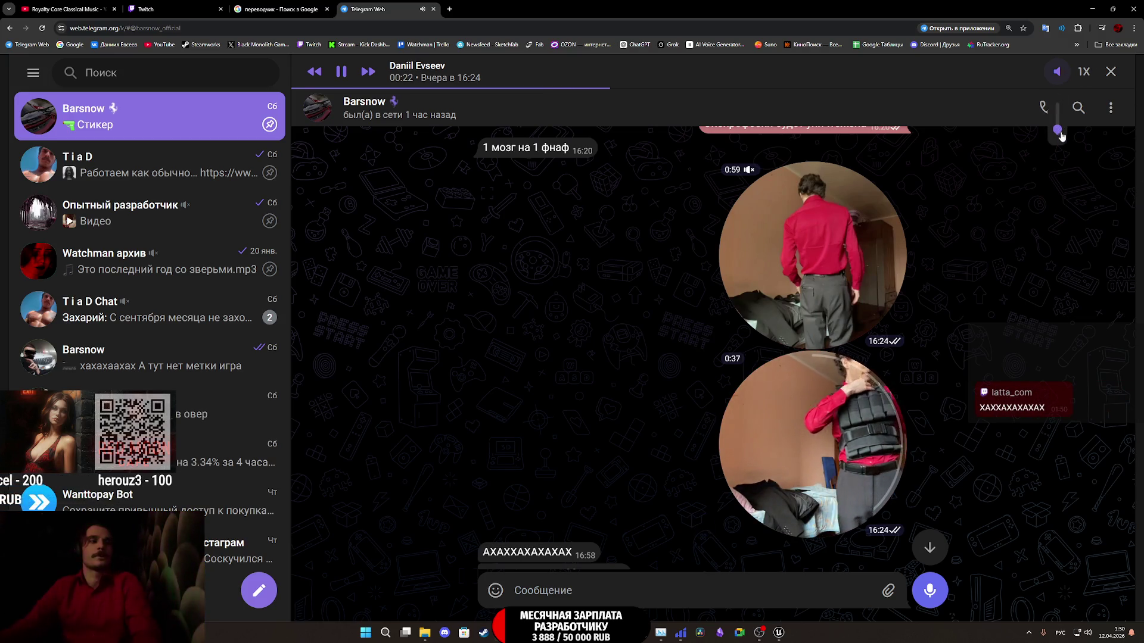
drag(1058, 106, 1058, 125)
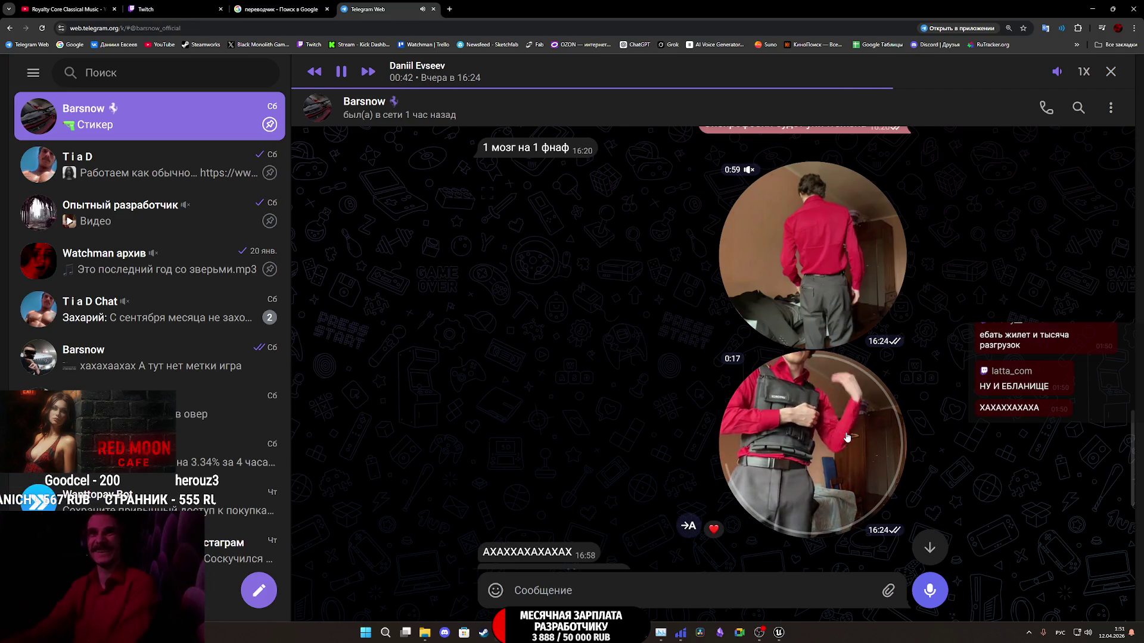
click(848, 439)
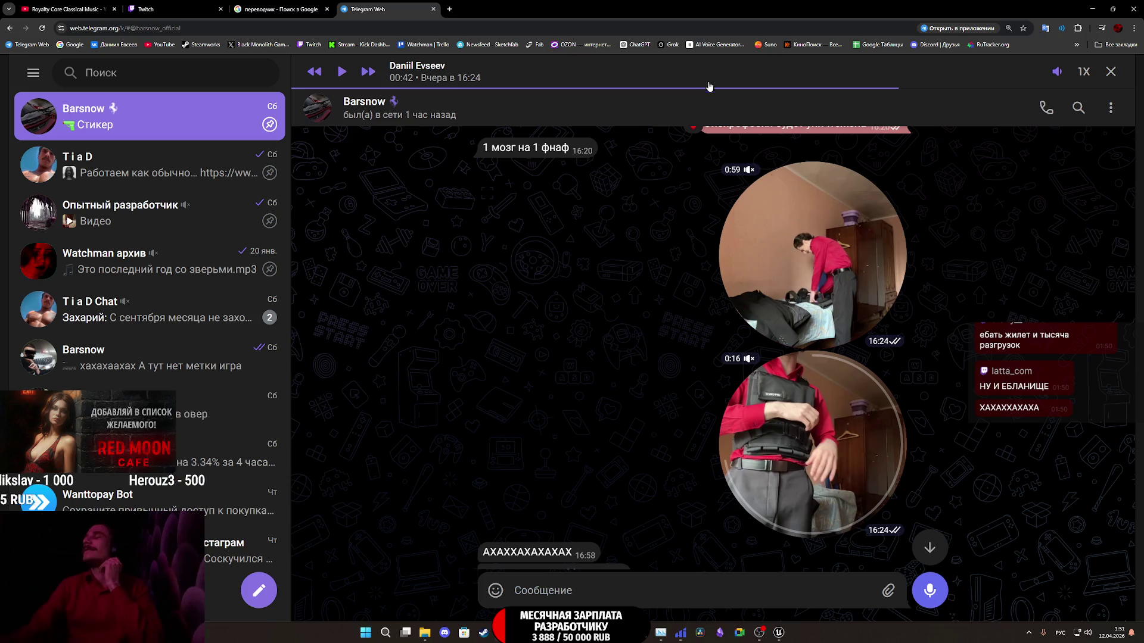
Step: Rewind the video to about 27 seconds, replay and pause it, then close the Telegram tab
click(675, 88)
key(space)
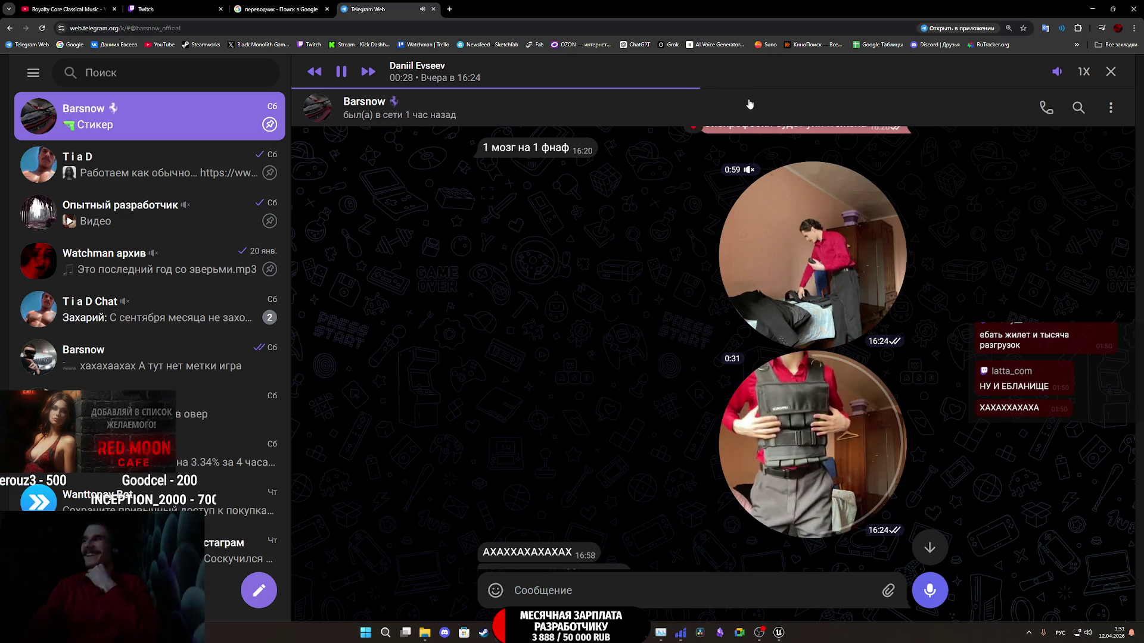
click(842, 411)
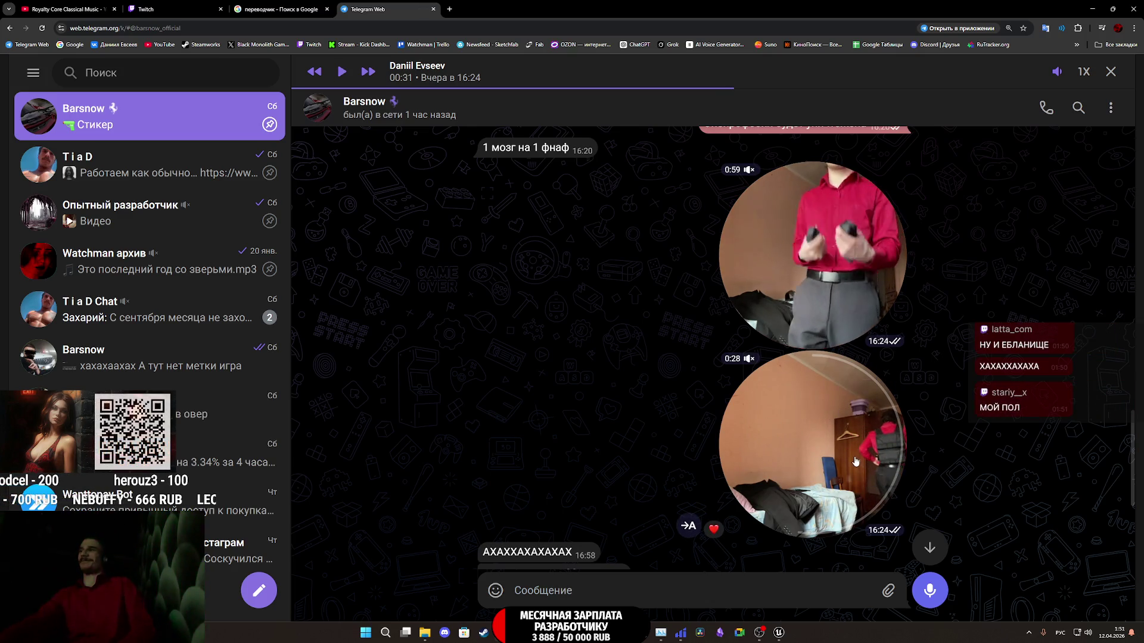
click(837, 444)
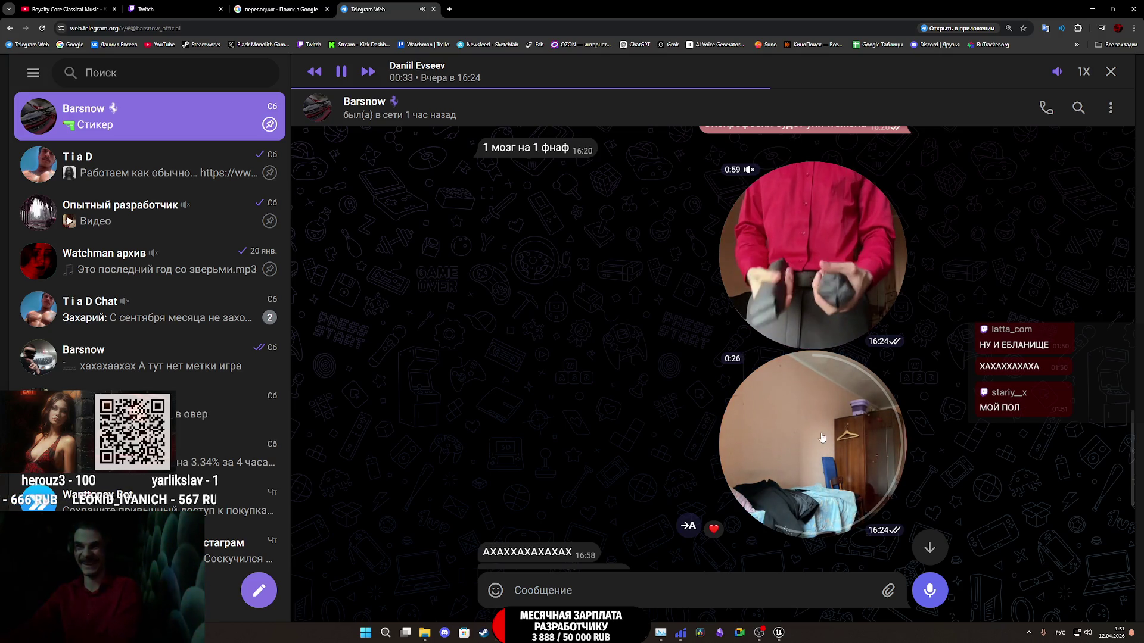
click(819, 441)
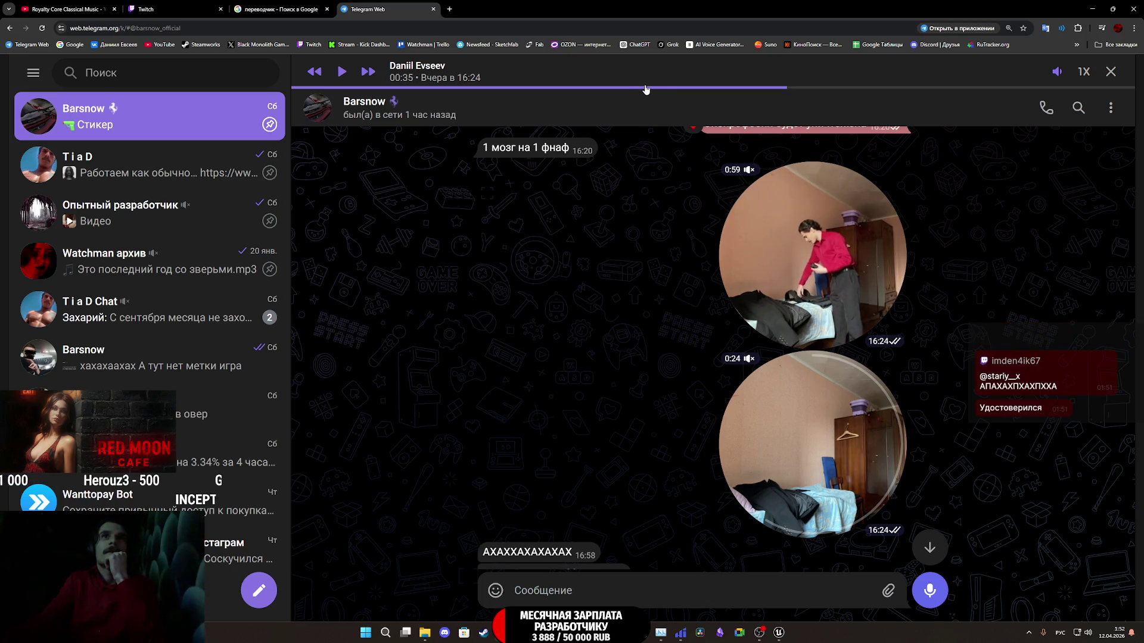
middle_click(396, 13)
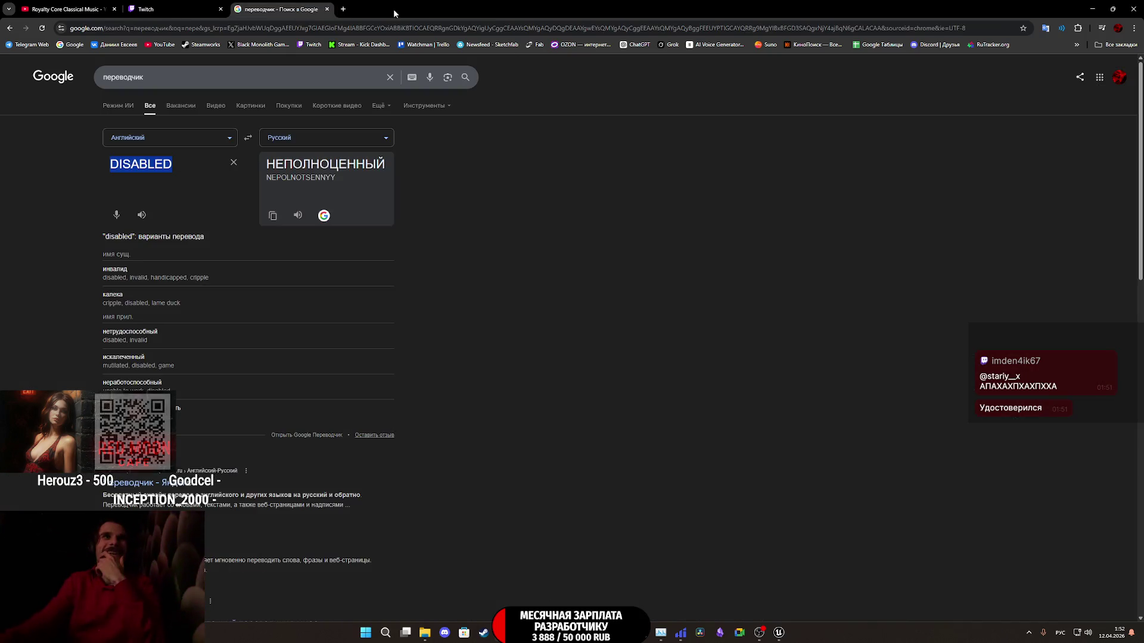
Step: Close the Google translator tab, quit Red Moon Cafe from its main menu, and return to Unreal Editor
click(173, 9)
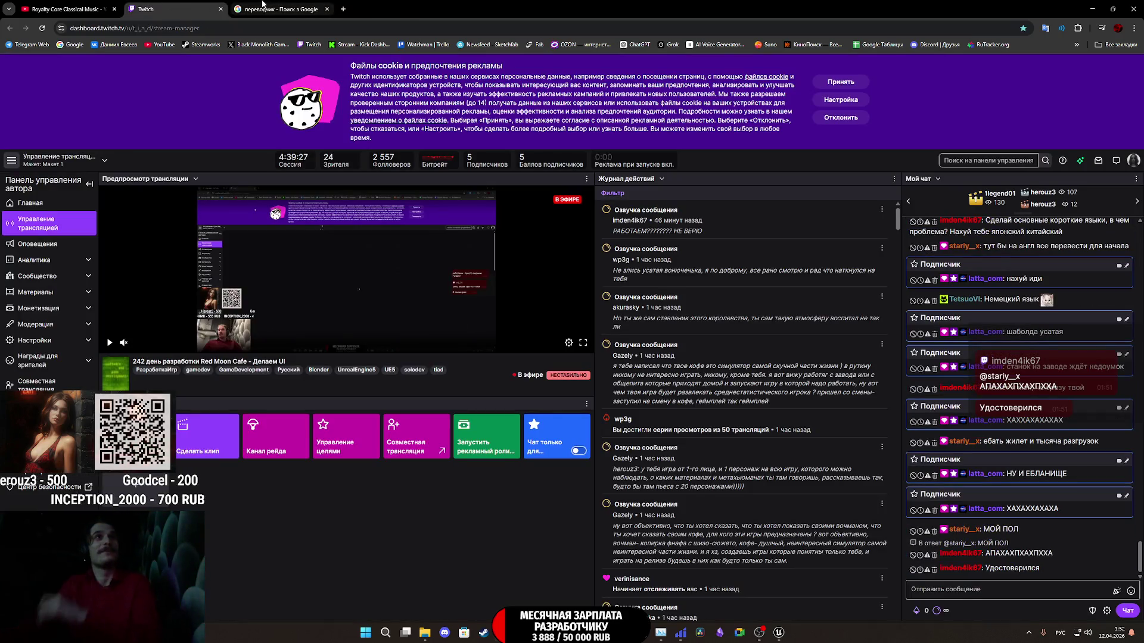
middle_click(262, 3)
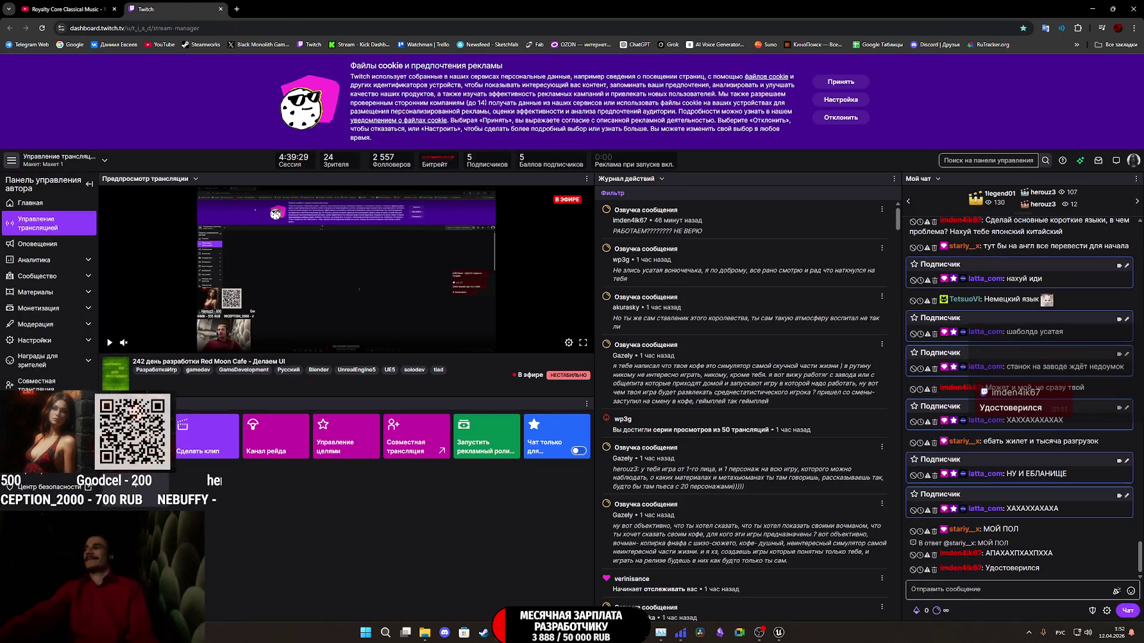
click(779, 633)
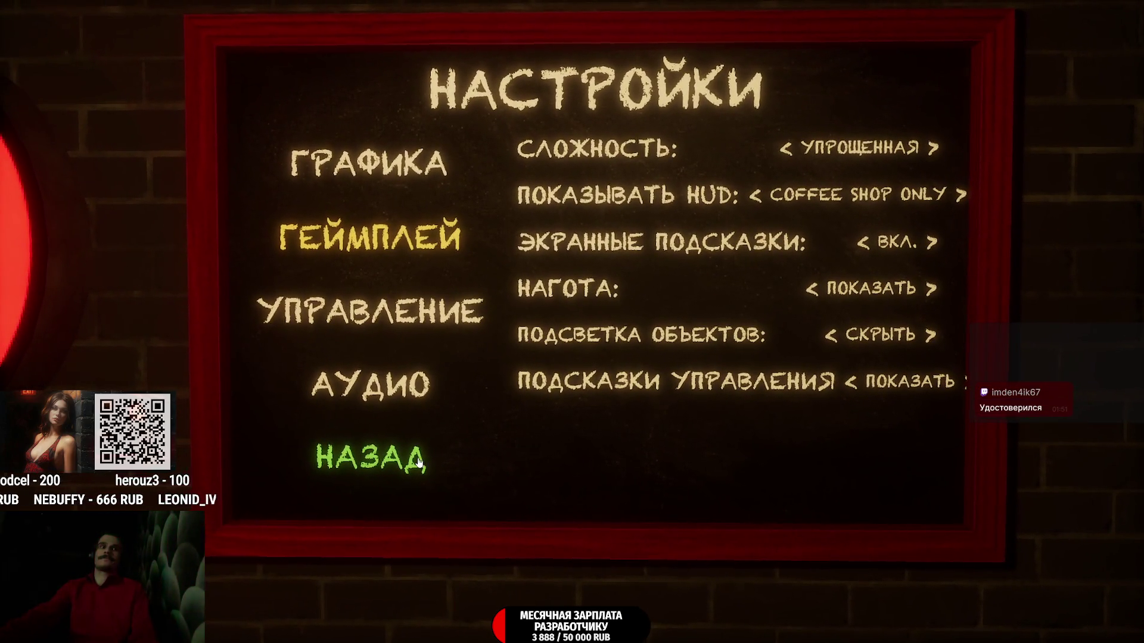
click(419, 462)
click(720, 438)
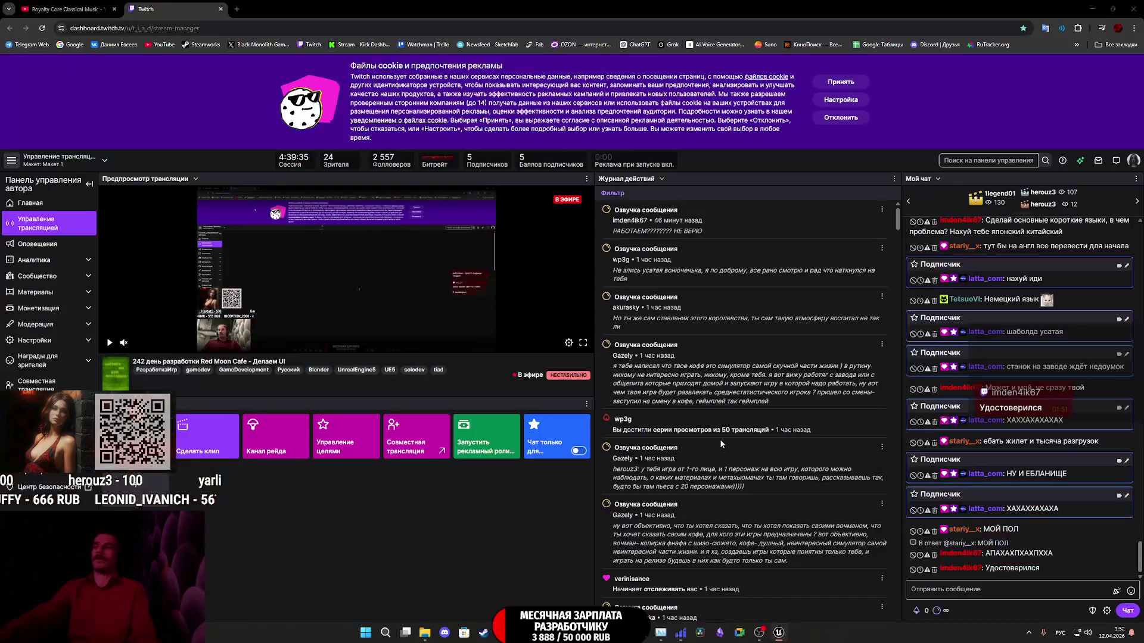
click(672, 639)
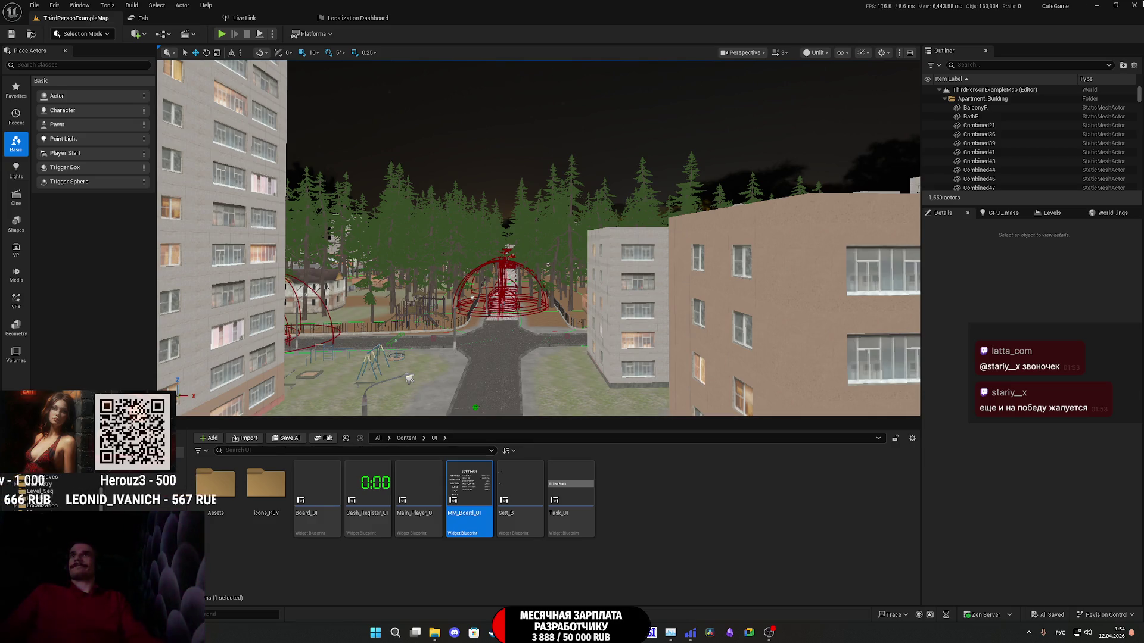
Step: Alt-Tab from the editor to the Red Moon Cafe build at its Russian main menu
key(alt+Tab)
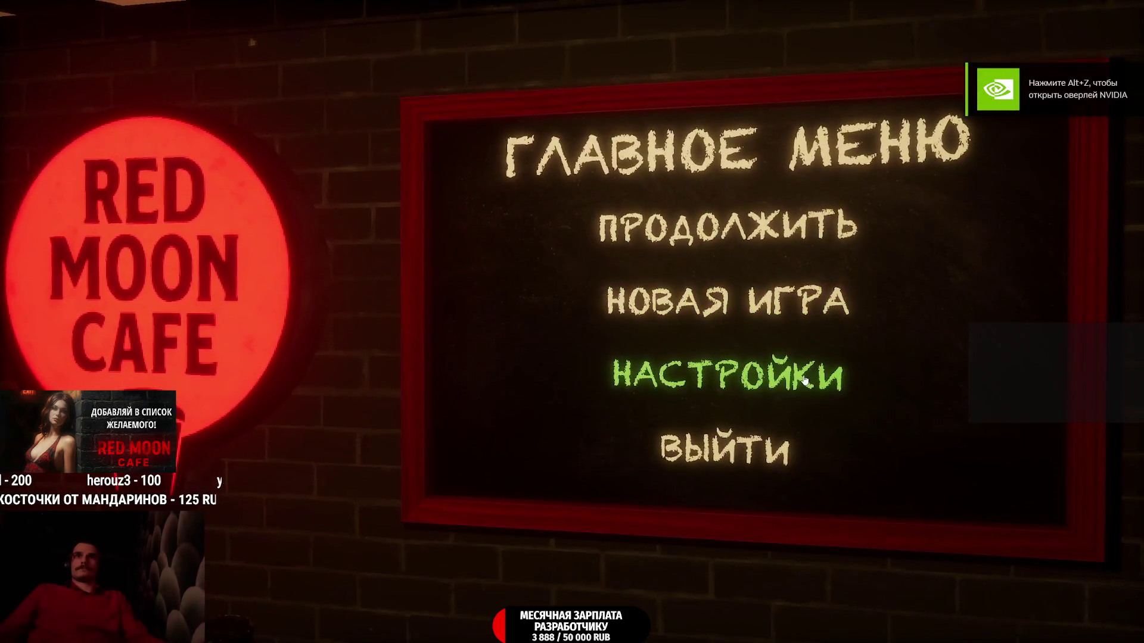
Step: In Геймплей settings, cycle through the HUD display values and leave it at Только в кофейне
click(802, 374)
click(442, 284)
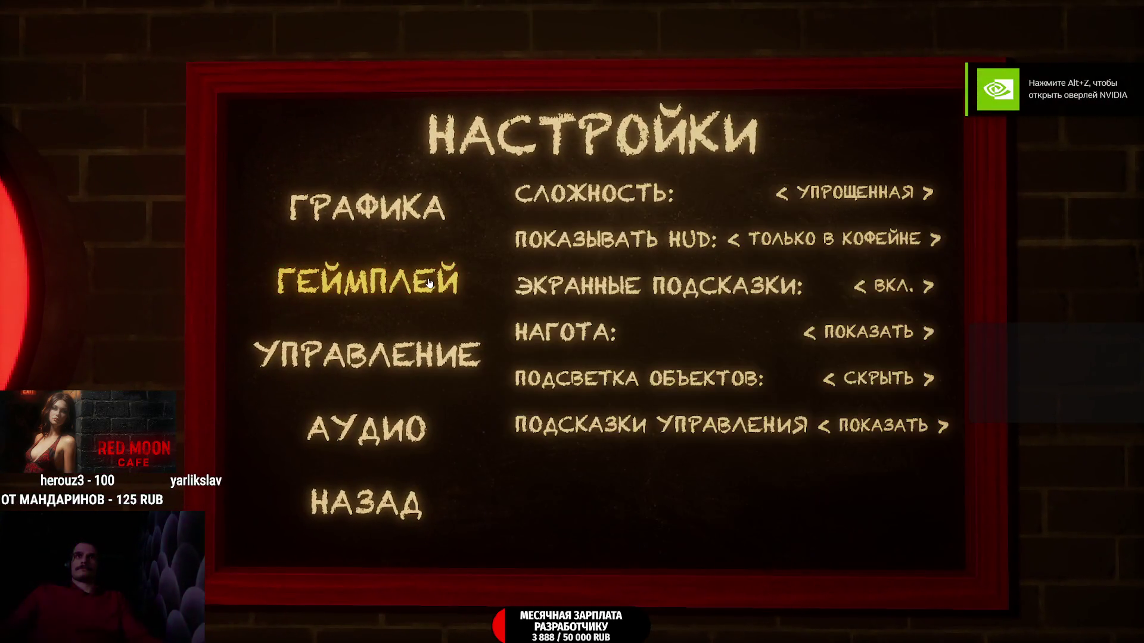
click(695, 249)
click(856, 250)
click(857, 250)
click(731, 255)
click(731, 254)
click(860, 250)
click(860, 250)
click(734, 249)
click(734, 252)
click(855, 255)
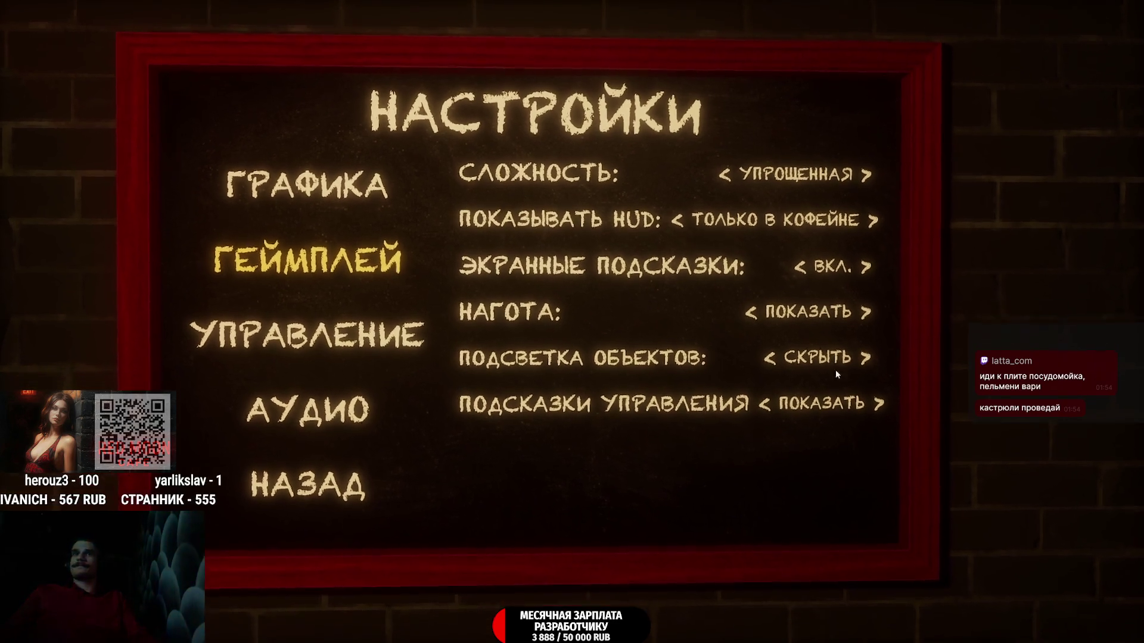
Step: Set Подсказки управления (control hints) to Скрыть
click(774, 398)
click(881, 398)
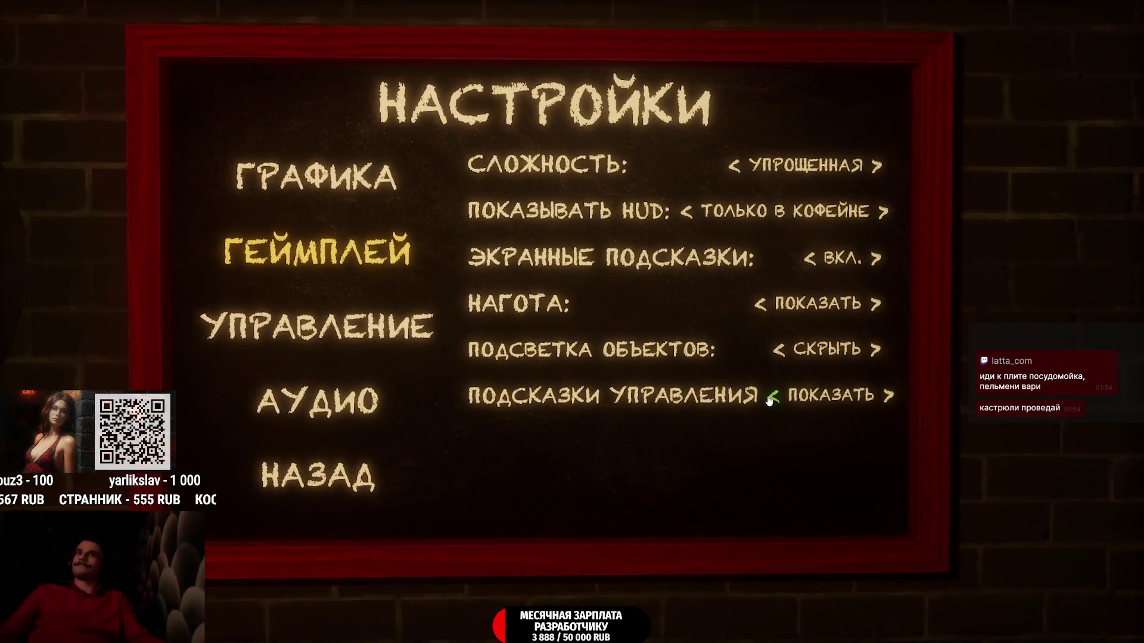
click(772, 398)
click(863, 397)
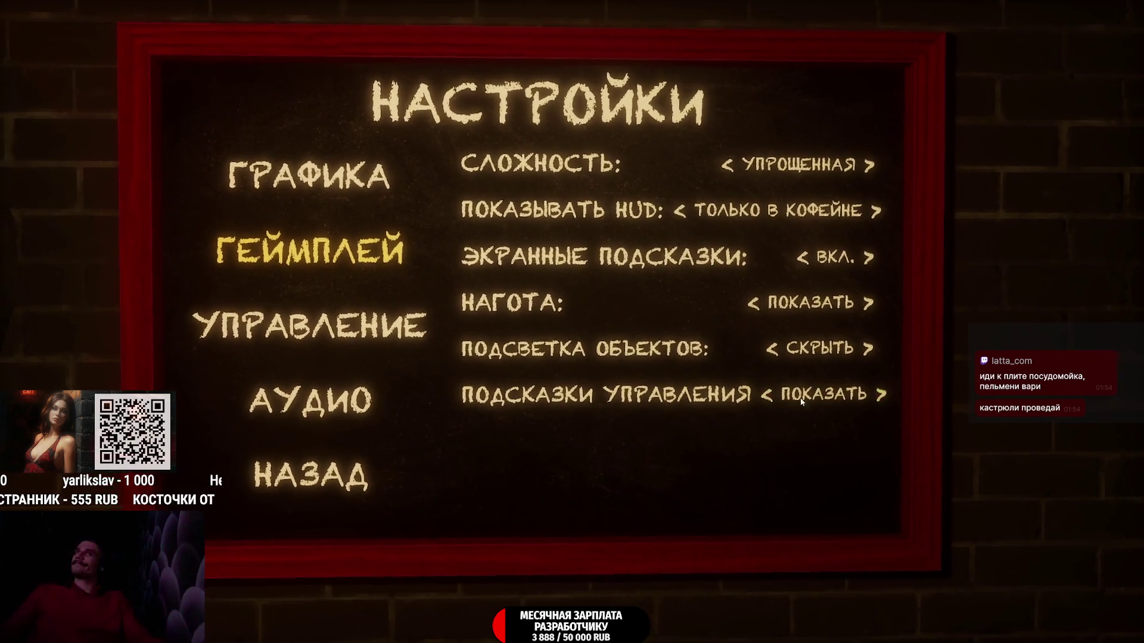
click(773, 398)
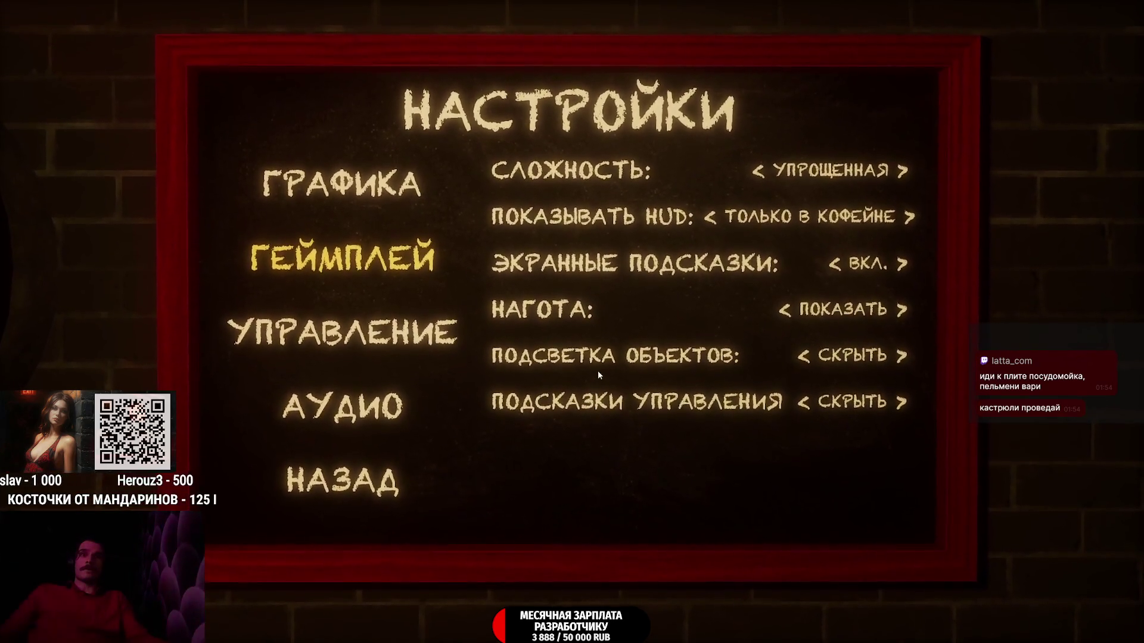
Step: Browse the Управление, Графика and Аудио pages, then return to the main menu and open Новая игра
click(366, 330)
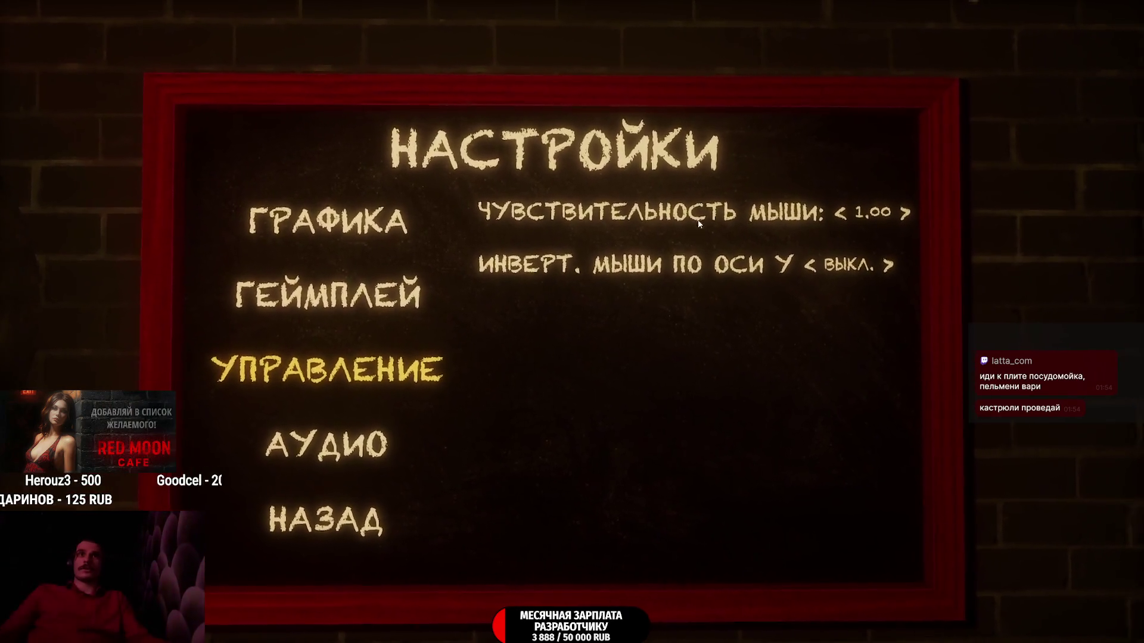
click(366, 280)
click(404, 229)
click(399, 396)
click(415, 333)
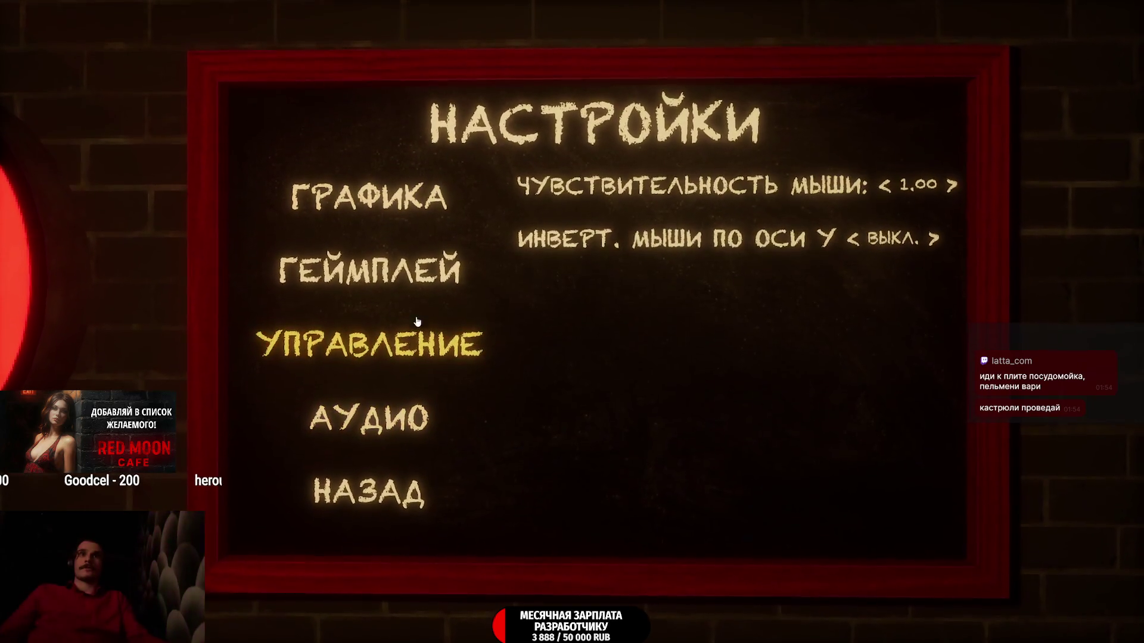
click(435, 286)
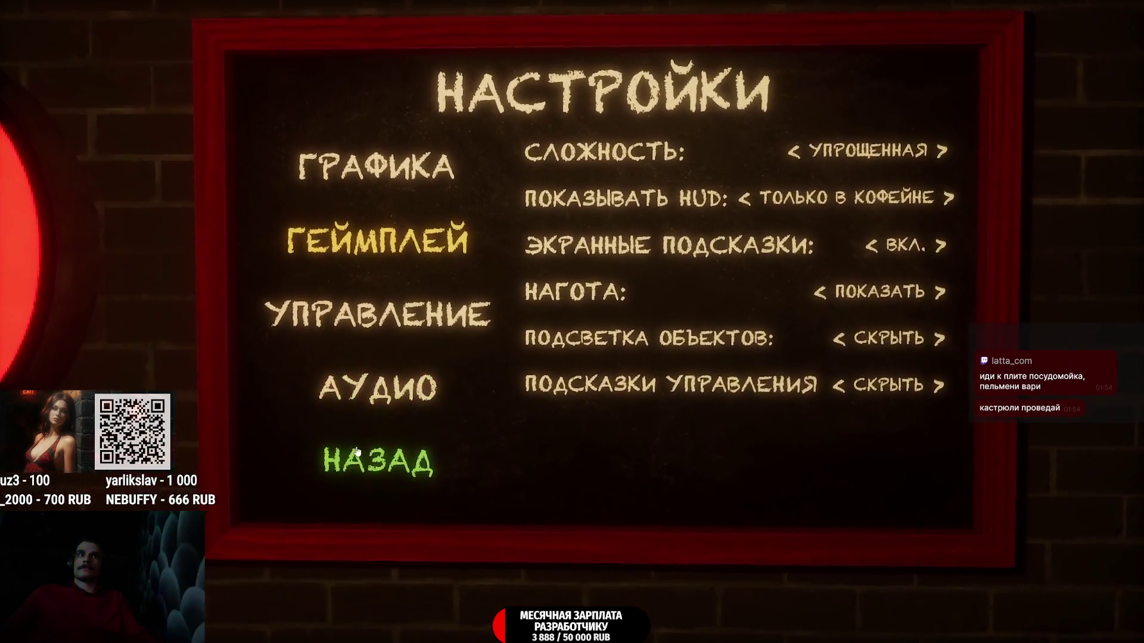
click(369, 463)
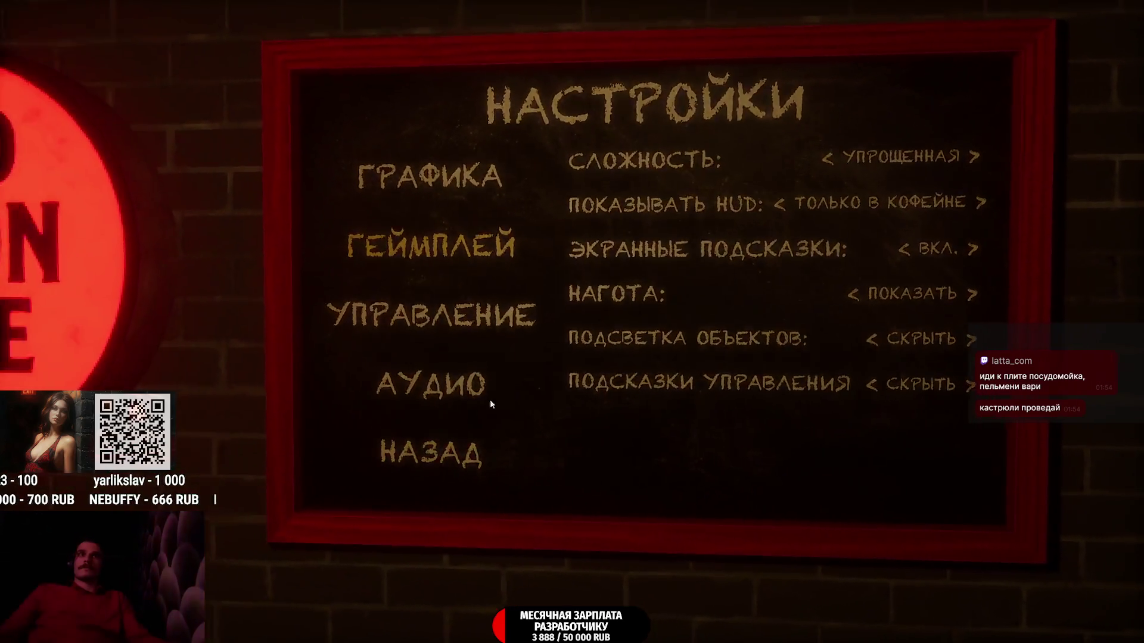
click(735, 305)
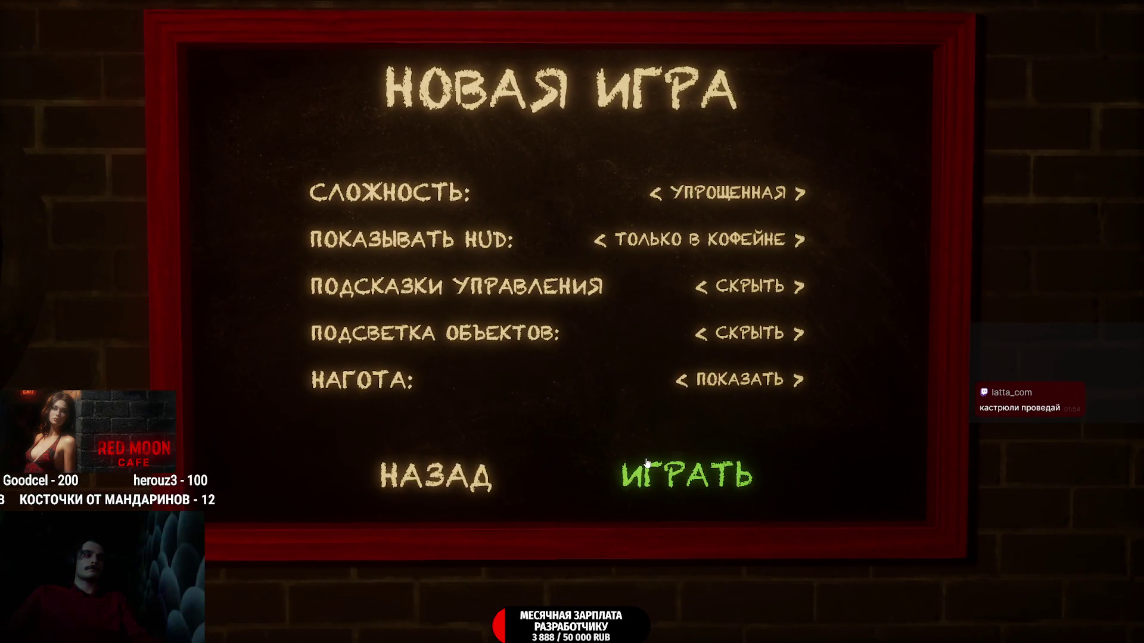
Step: Back out and glance at Настройки, then choose Новая игра and start with Играть
click(501, 471)
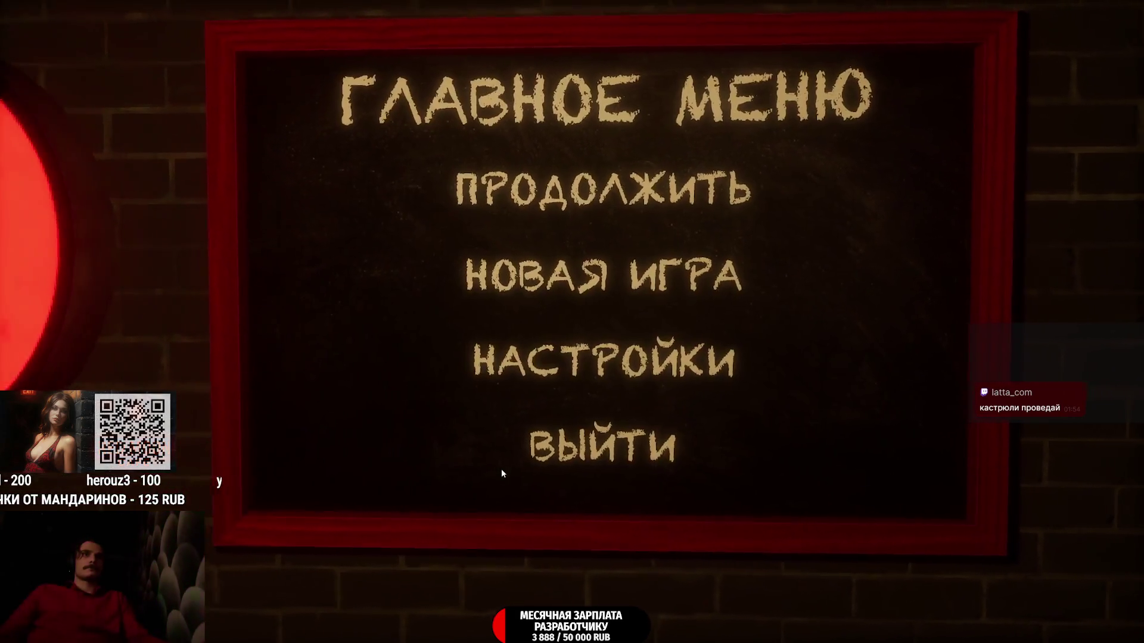
click(625, 367)
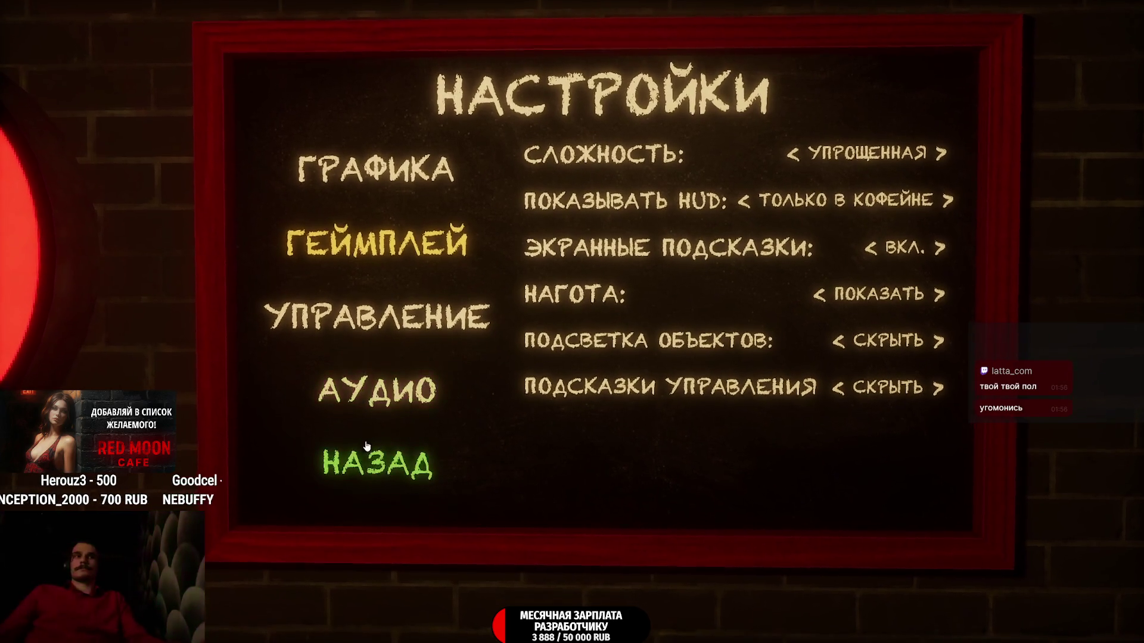
click(366, 468)
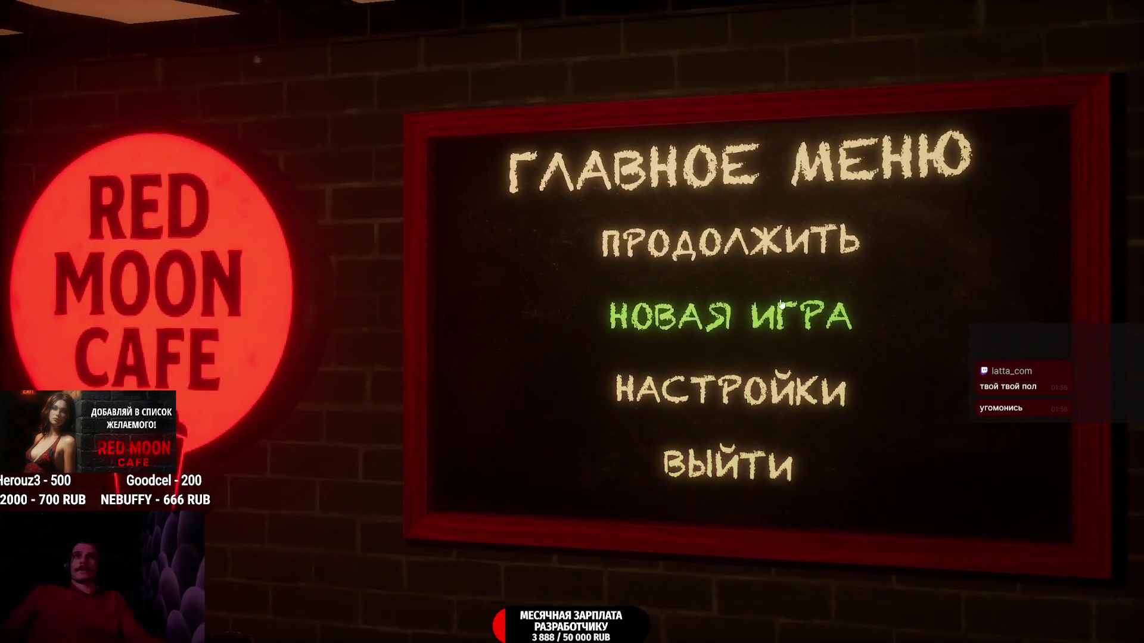
click(768, 306)
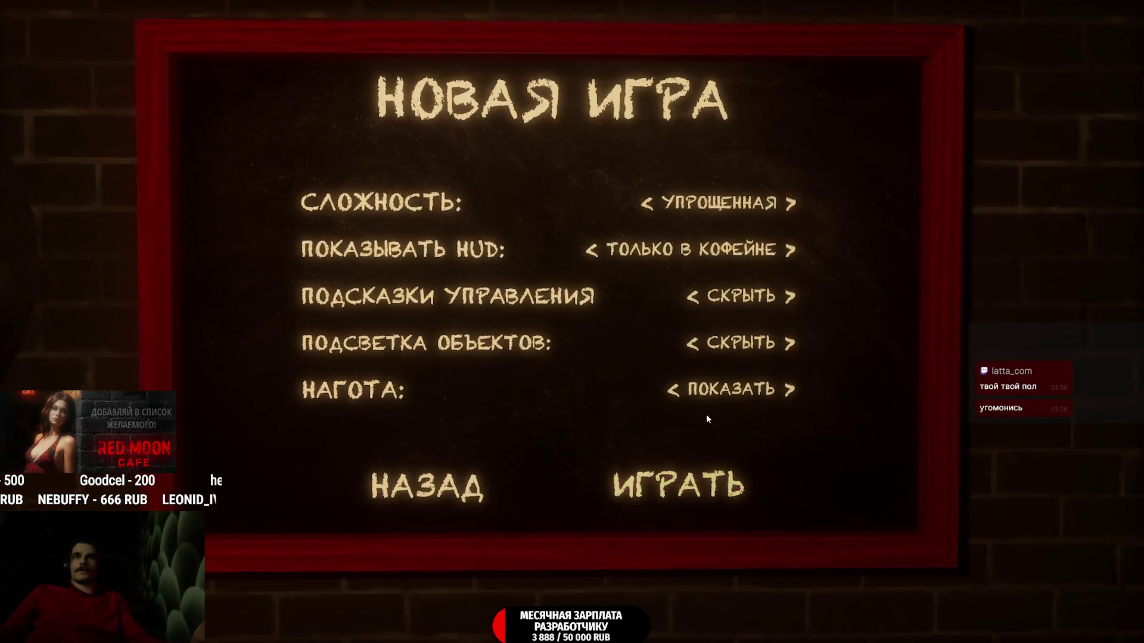
click(676, 472)
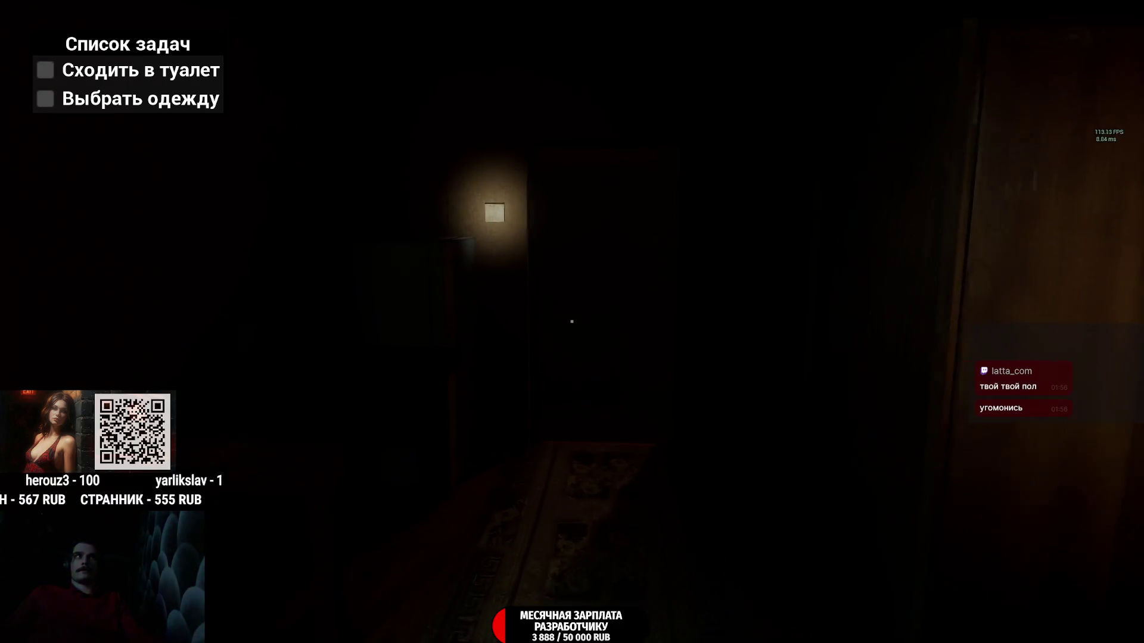
Step: Walk to the wall switch, turn on the light, open the wardrobe, then the living-room door
key(w)
key(w)
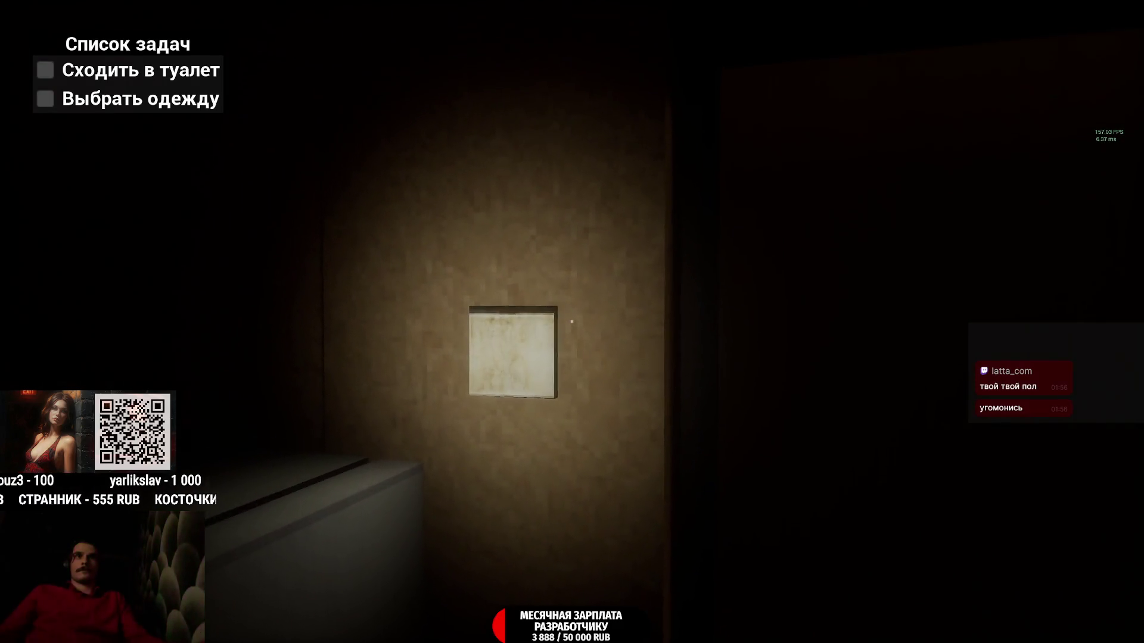
key(s)
key(w)
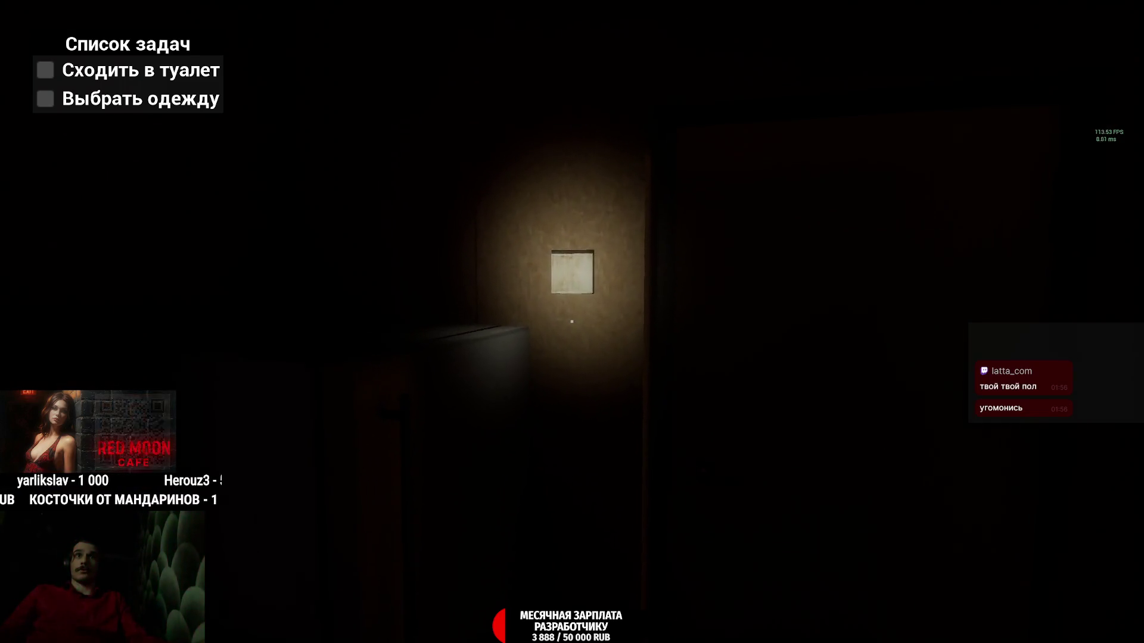
click(572, 322)
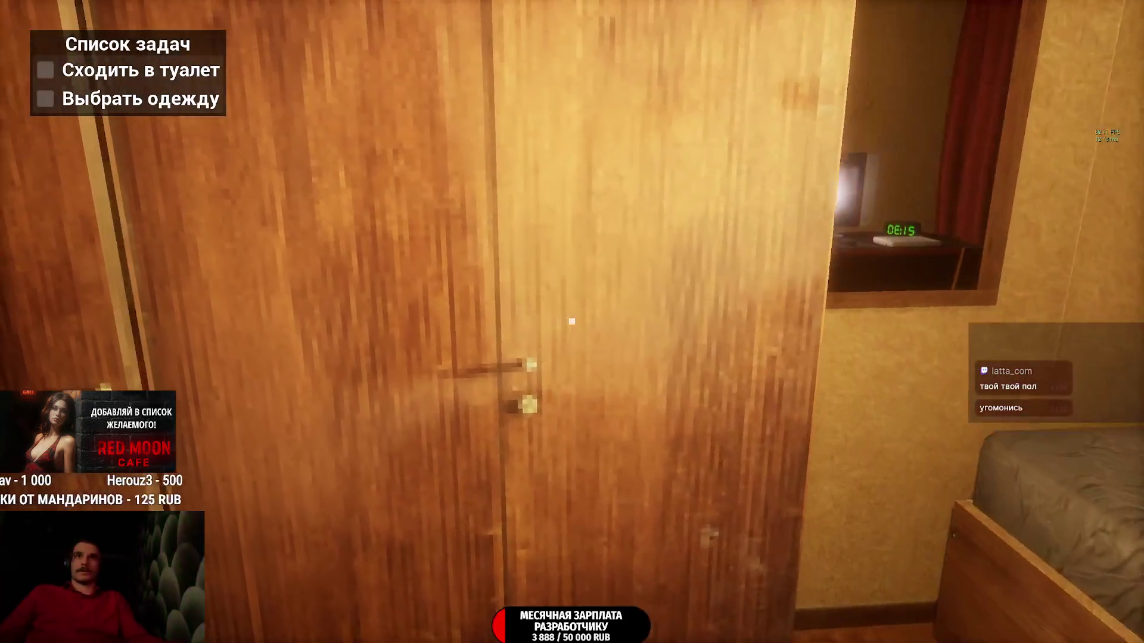
click(572, 322)
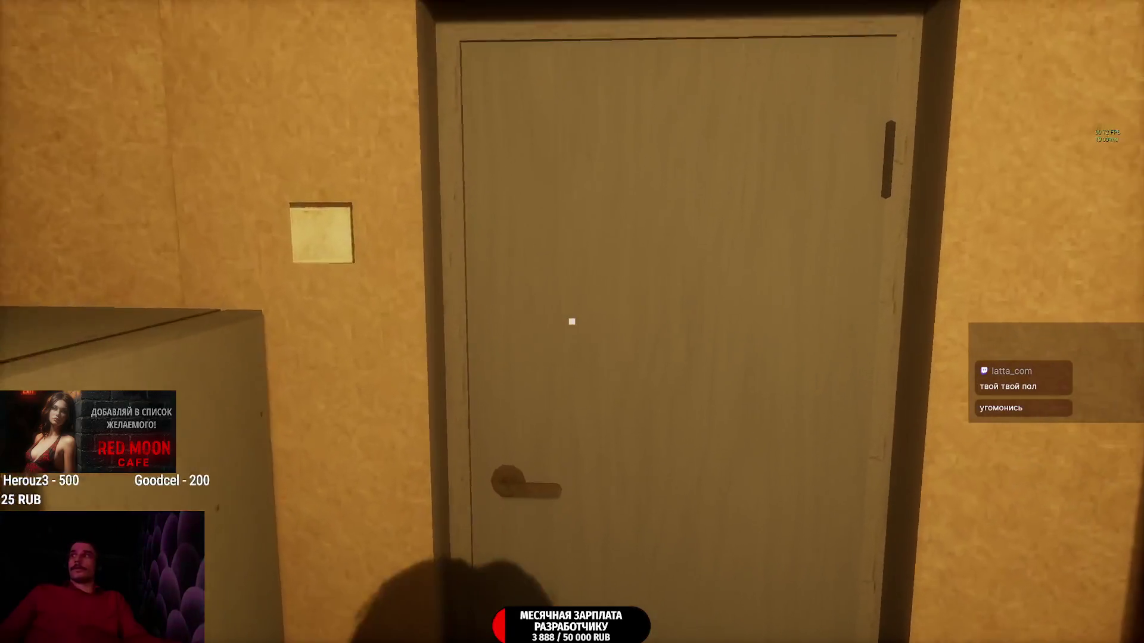
click(572, 322)
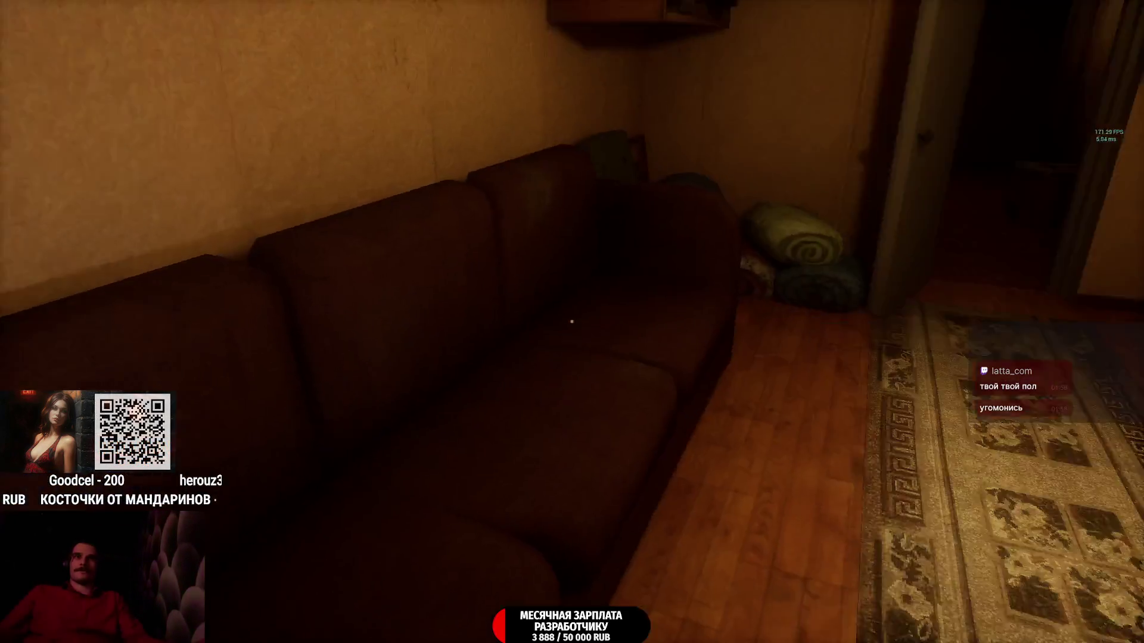
Step: Walk through the hallway and around the living room, past the chair, table and cat
key(w)
key(w)
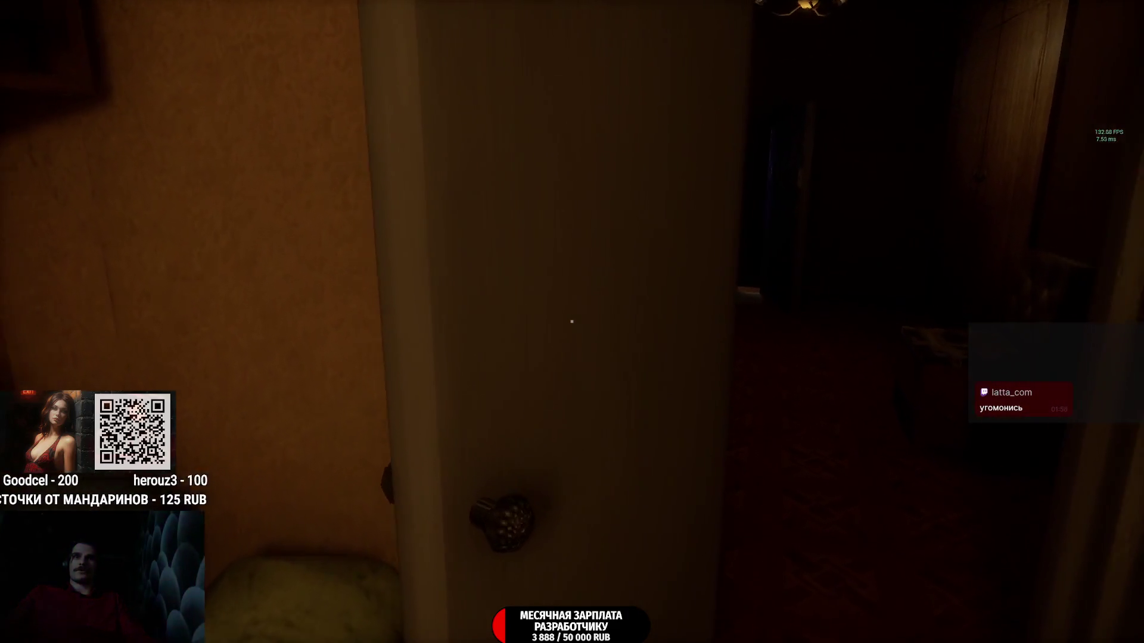
key(w)
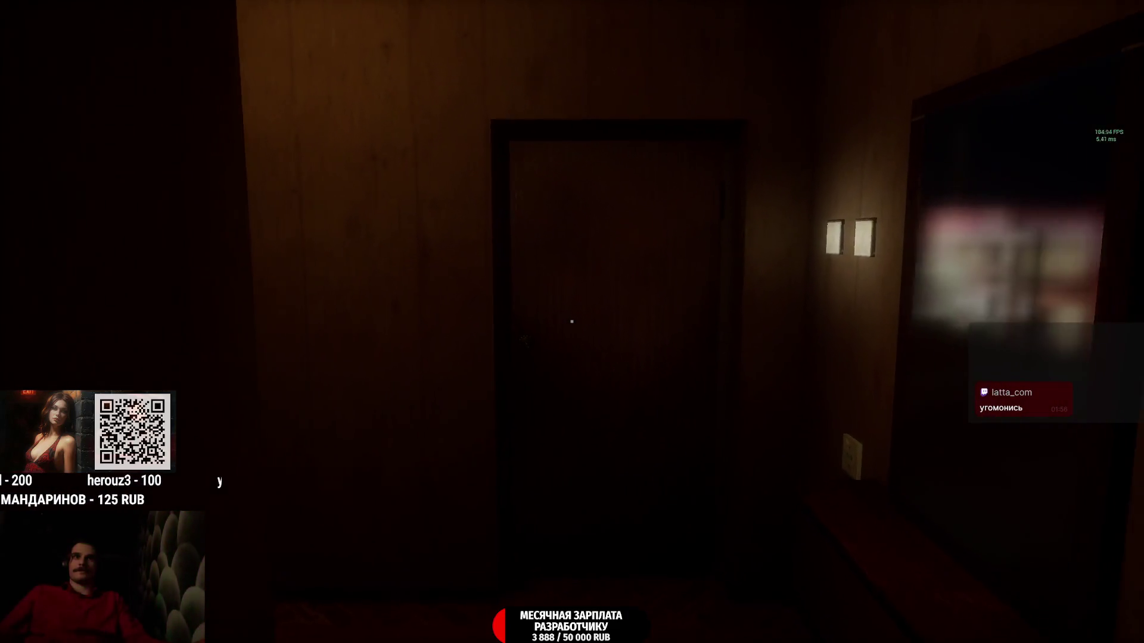
key(w)
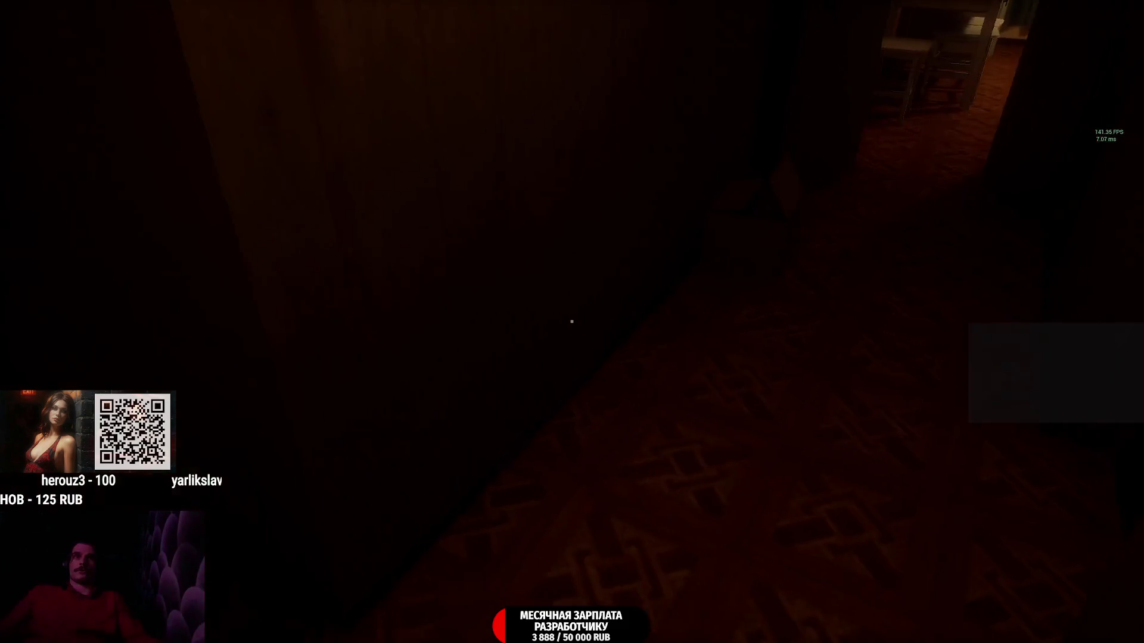
key(w)
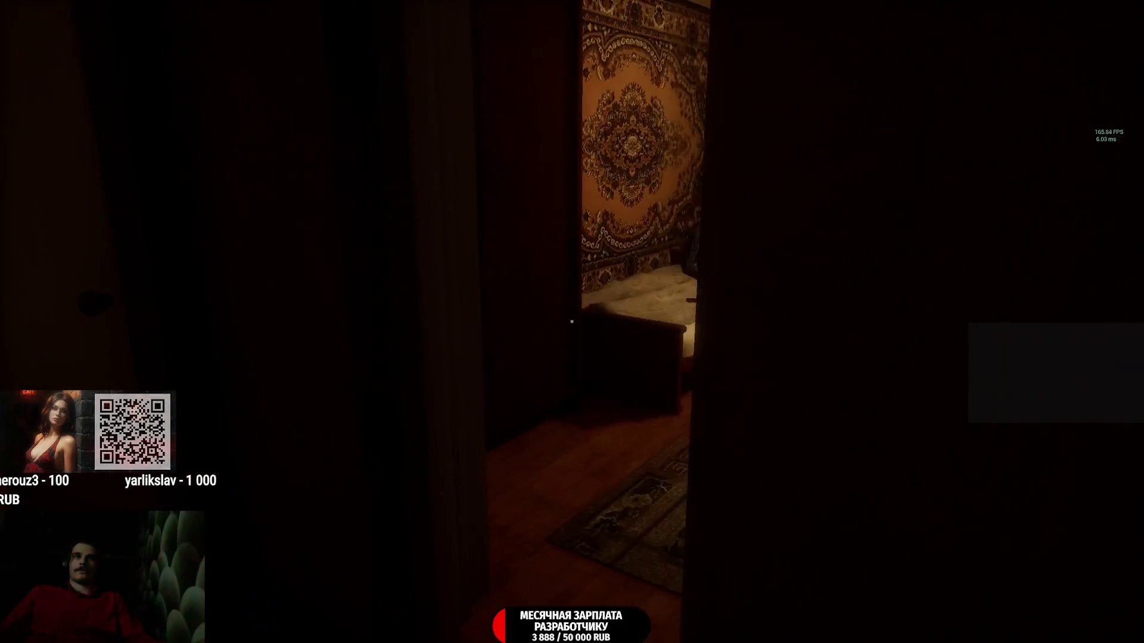
key(s)
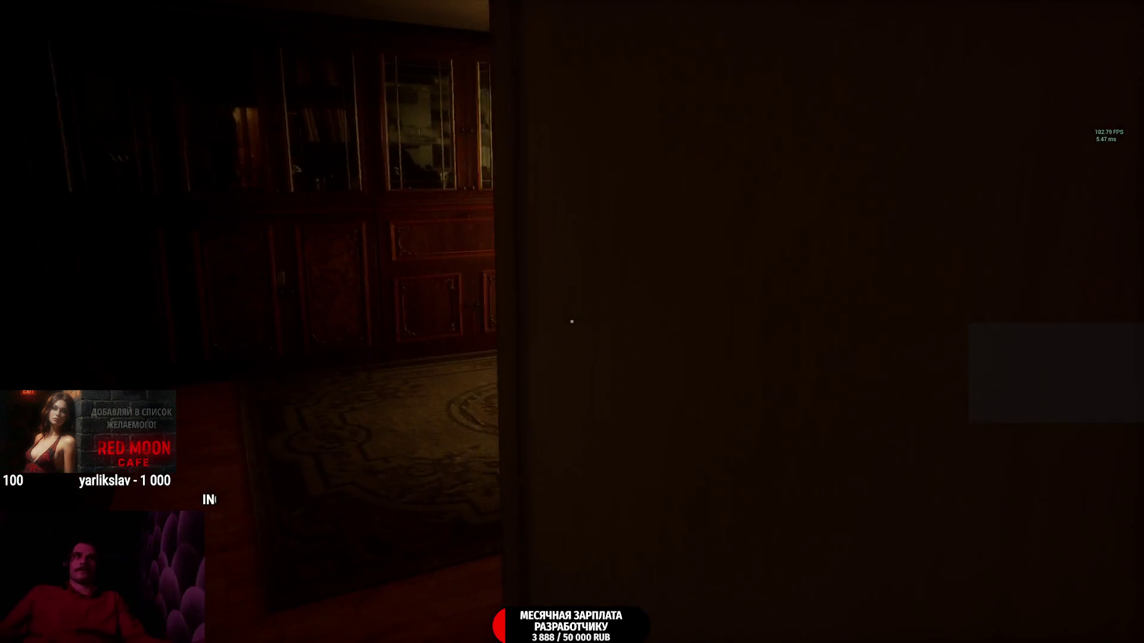
key(w)
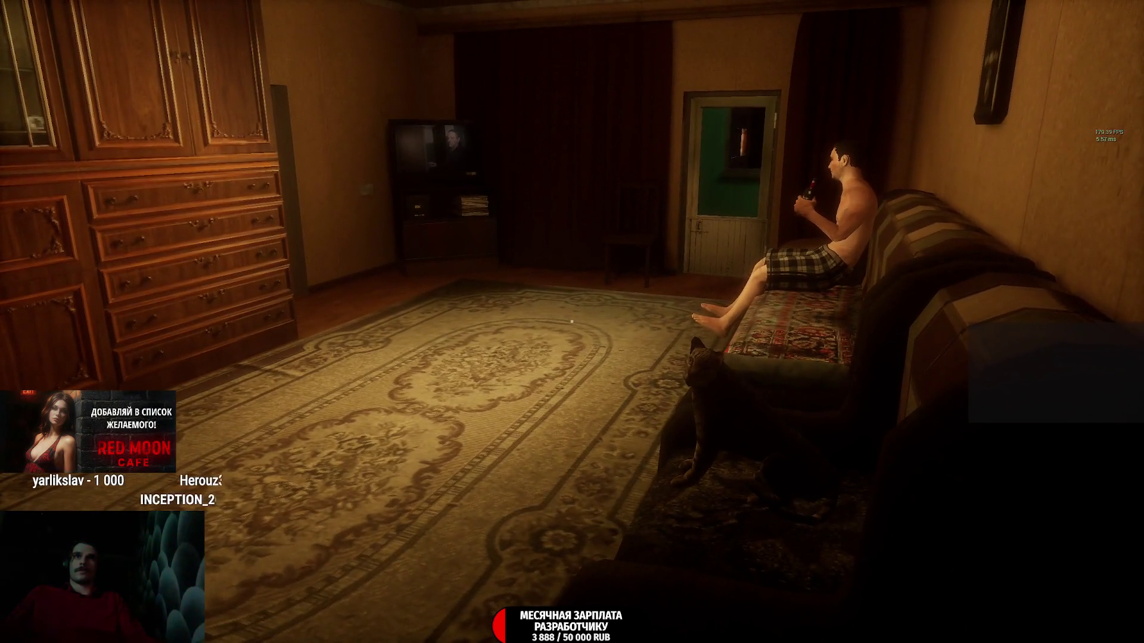
key(w)
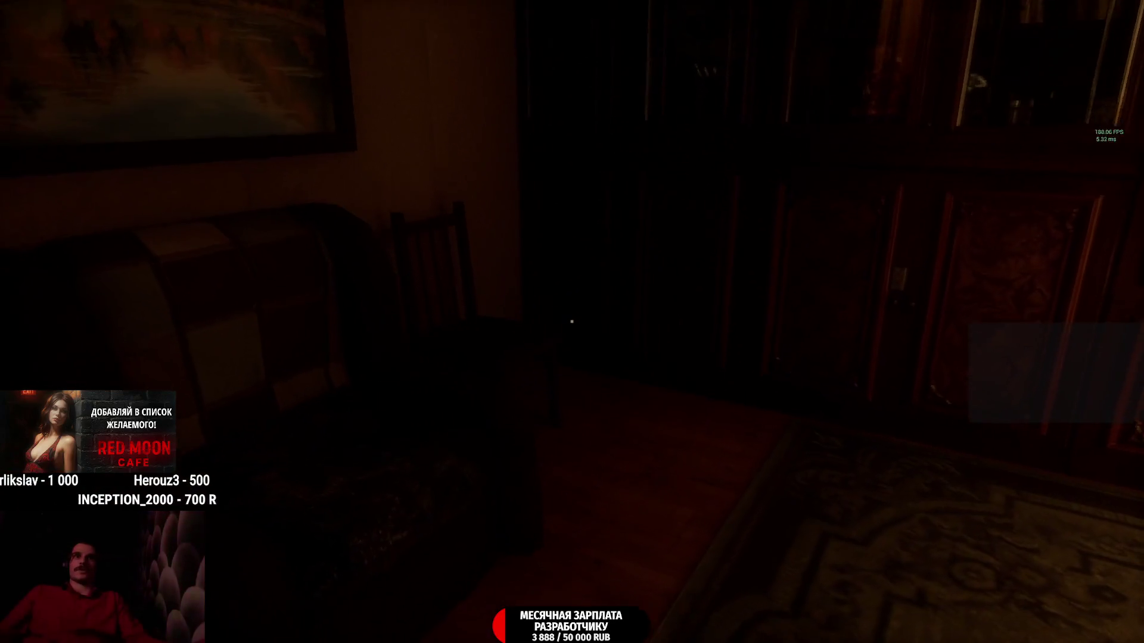
key(w)
key(w)
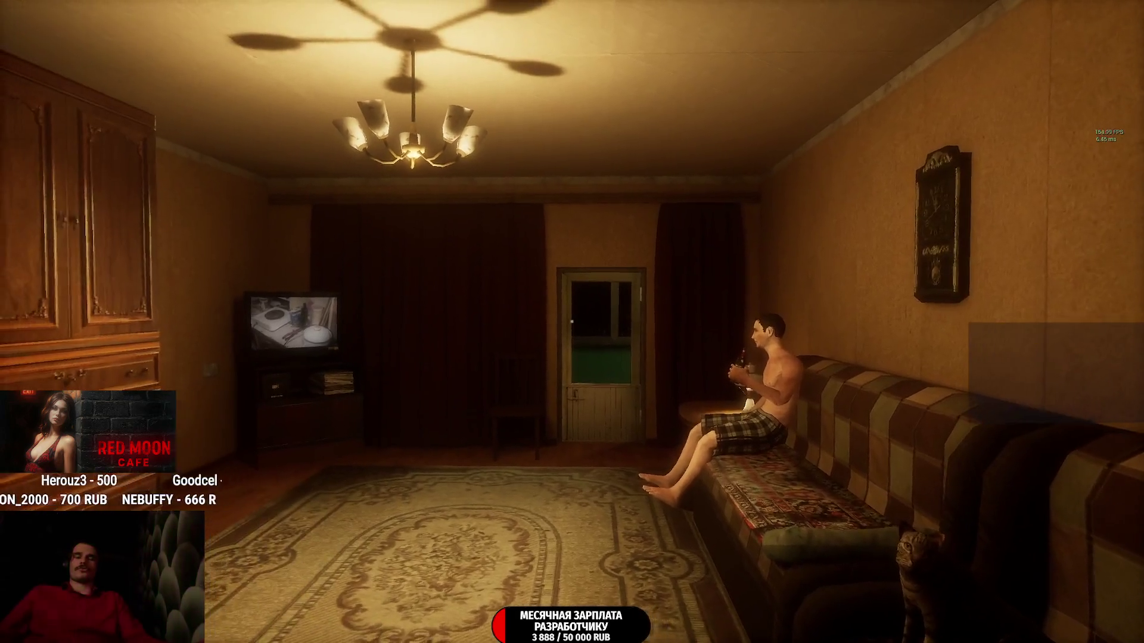
key(w)
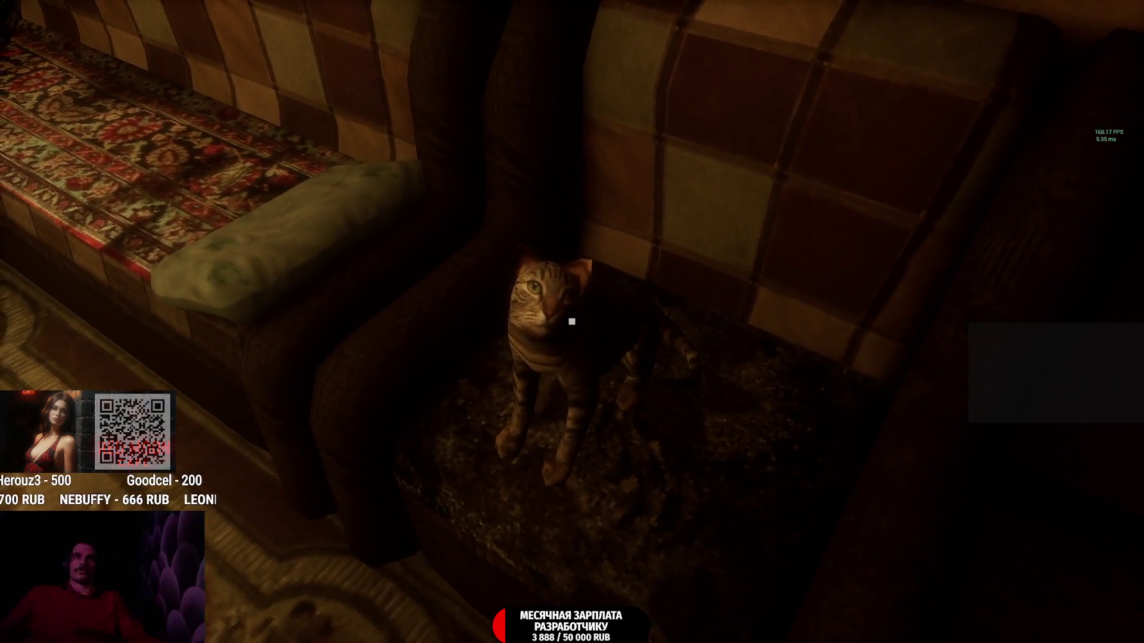
Step: Head down the hallway into the kitchen, then back out into the hallway
key(w)
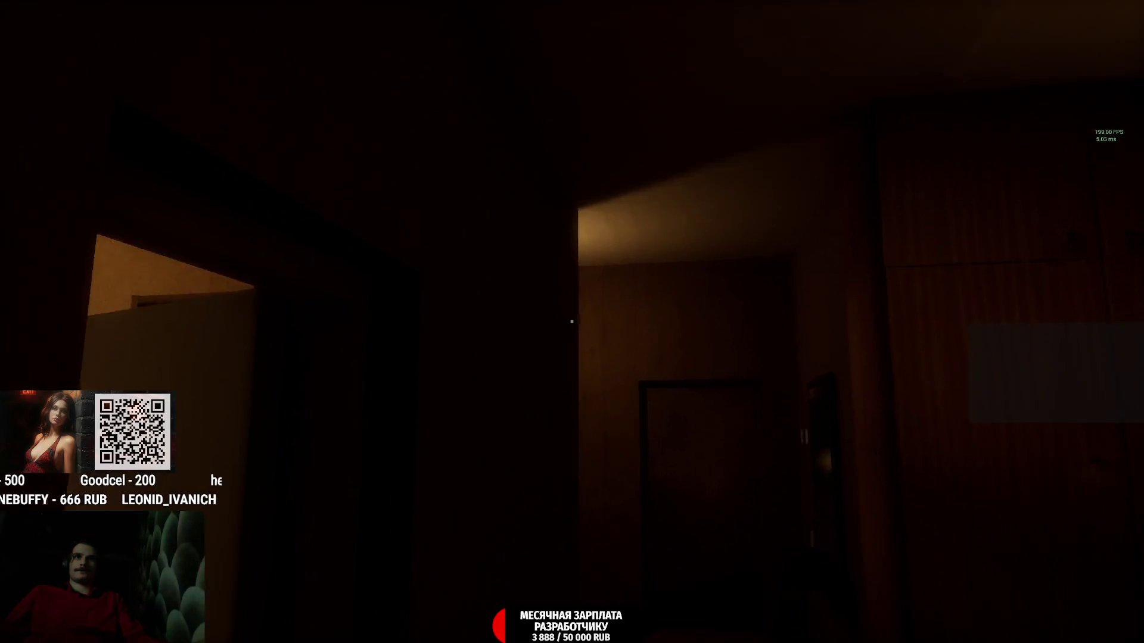
key(w)
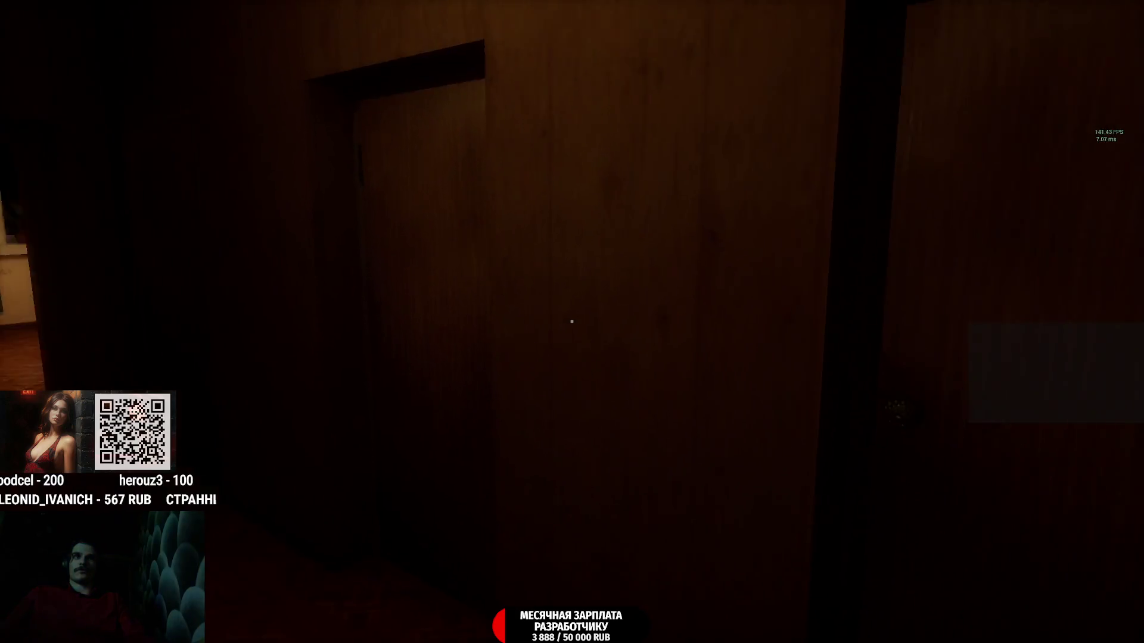
key(w)
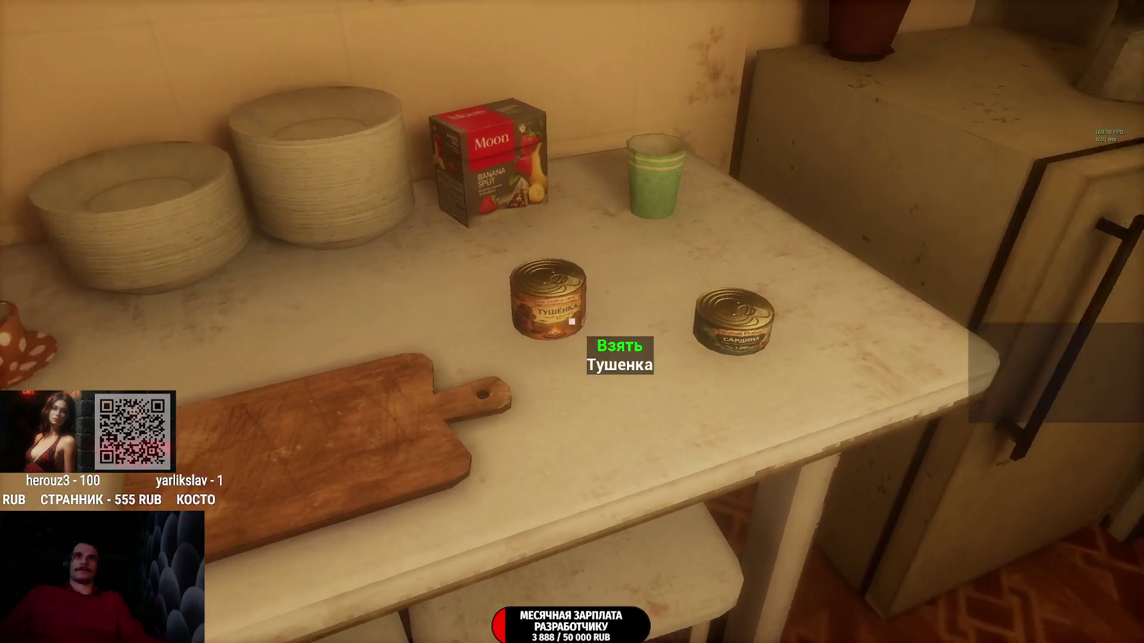
key(w)
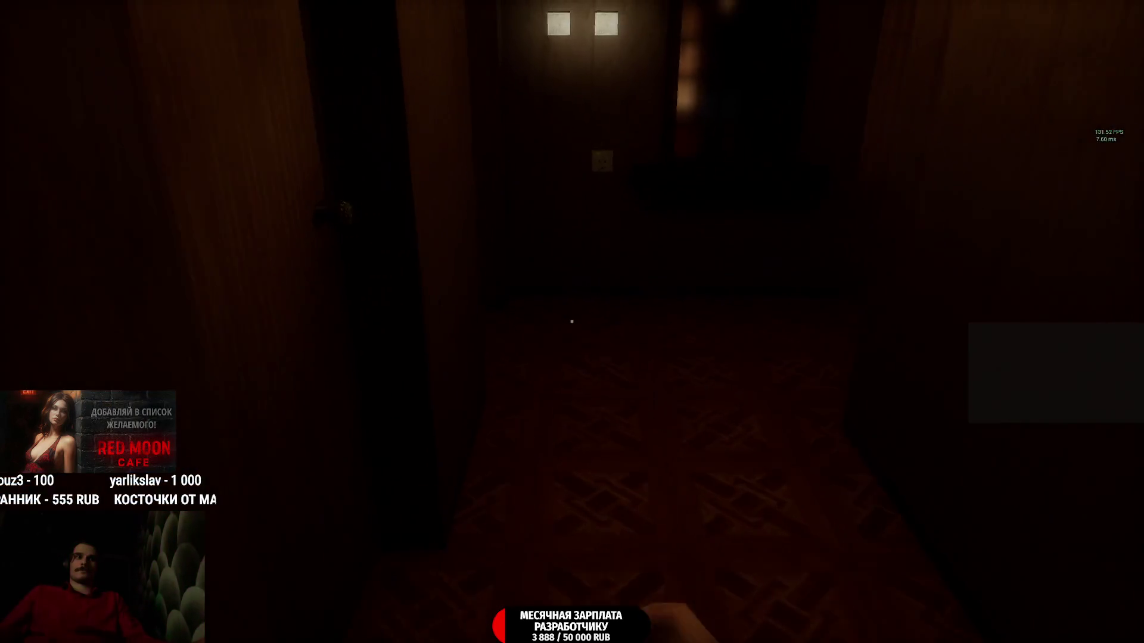
Step: Sit on the toilet with E, step out and back in through the door, then pause with Esc
key(w)
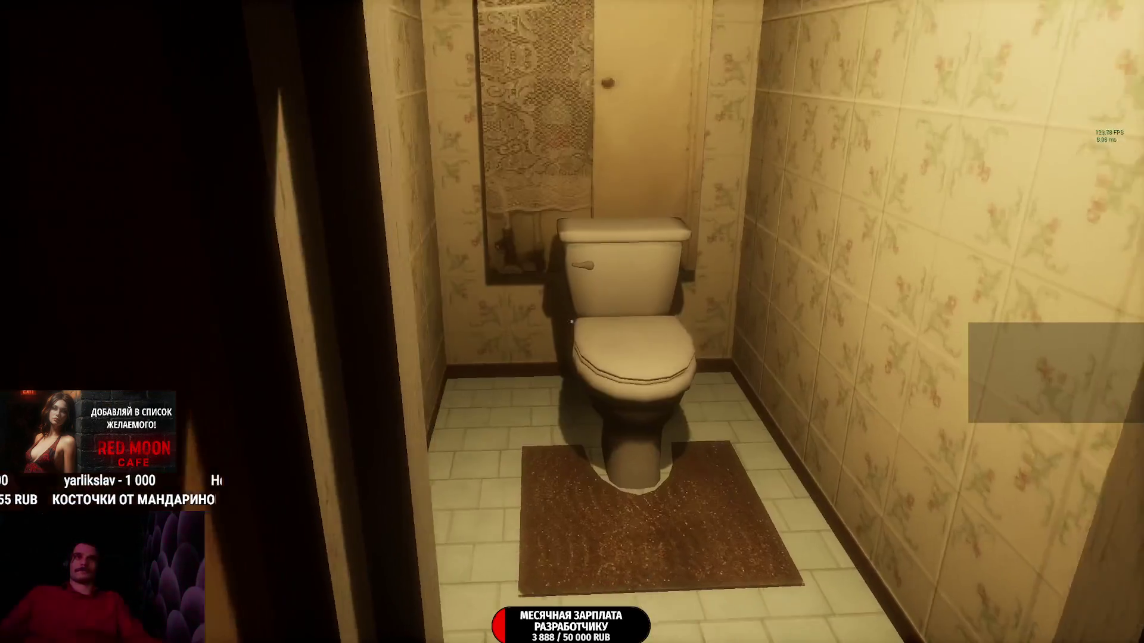
key(e)
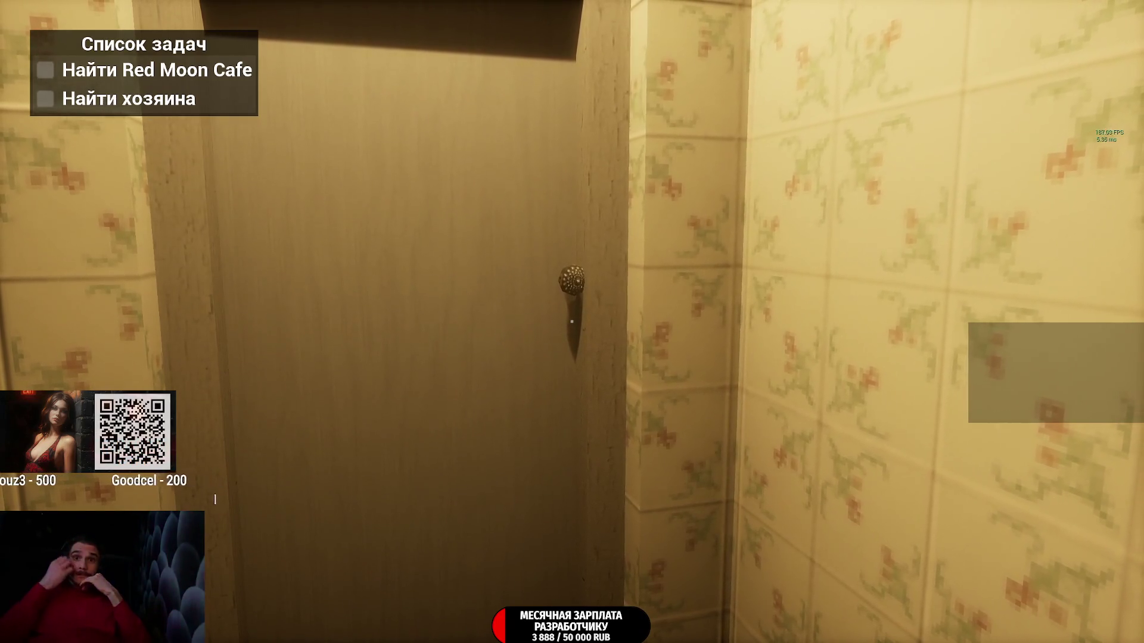
click(571, 322)
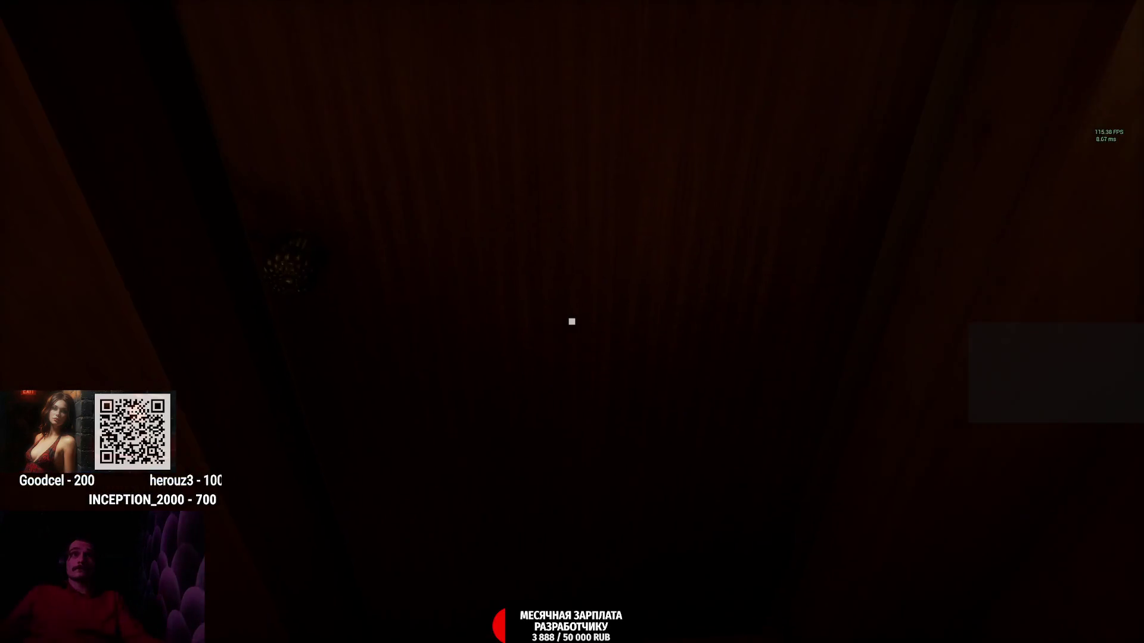
click(571, 321)
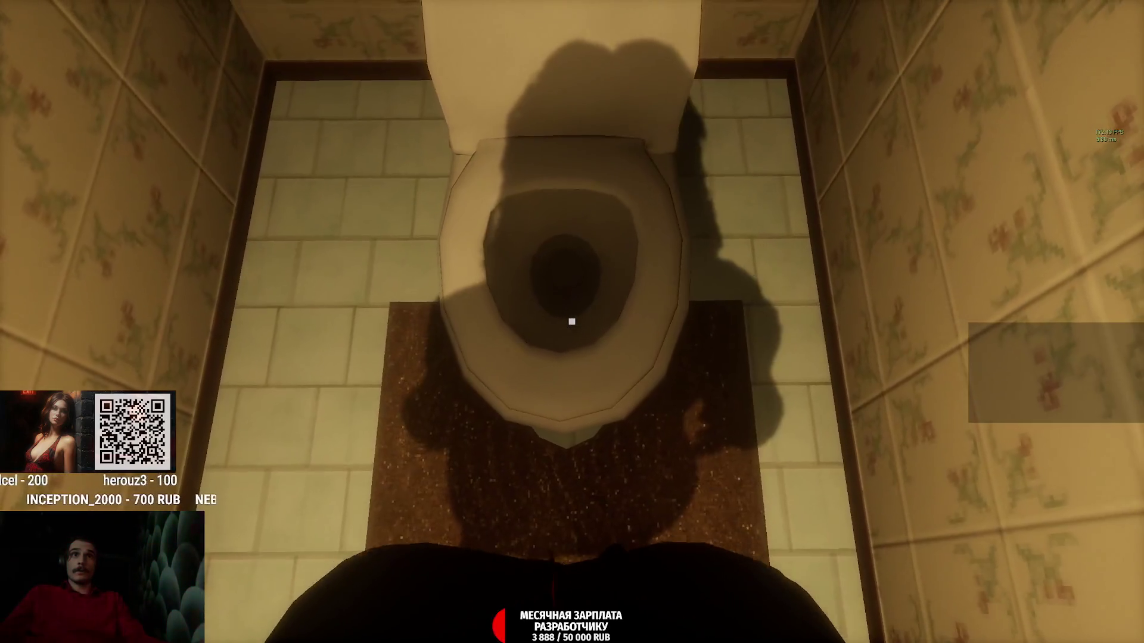
key(Escape)
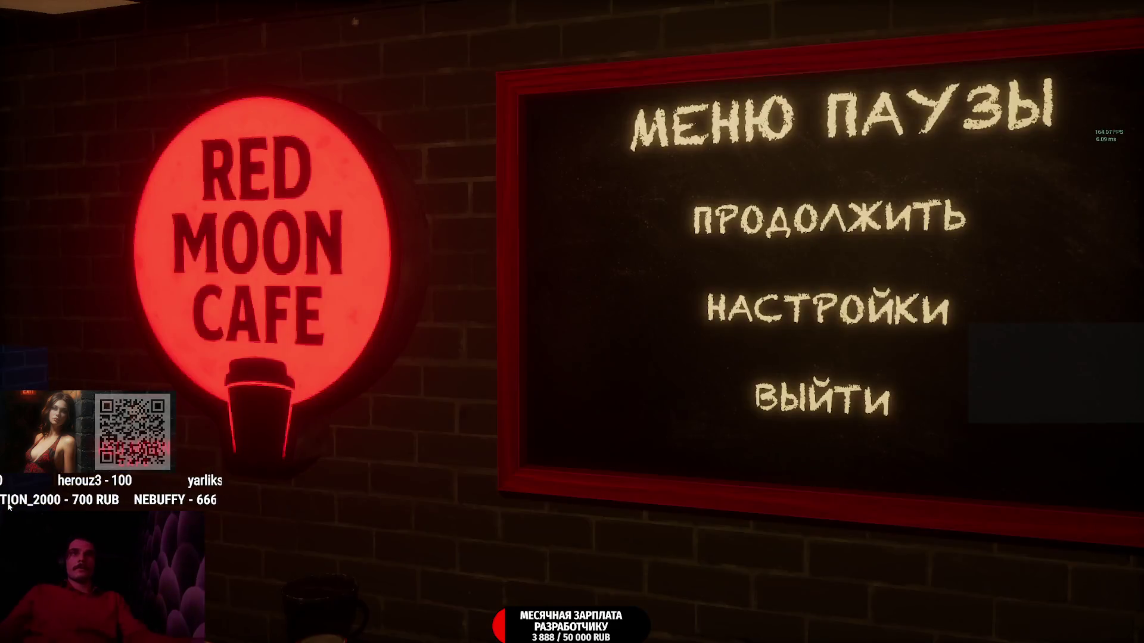
Step: Set the HUD to Все объекты in gameplay settings and resume the game
click(652, 330)
key(Up)
key(Up)
key(Up)
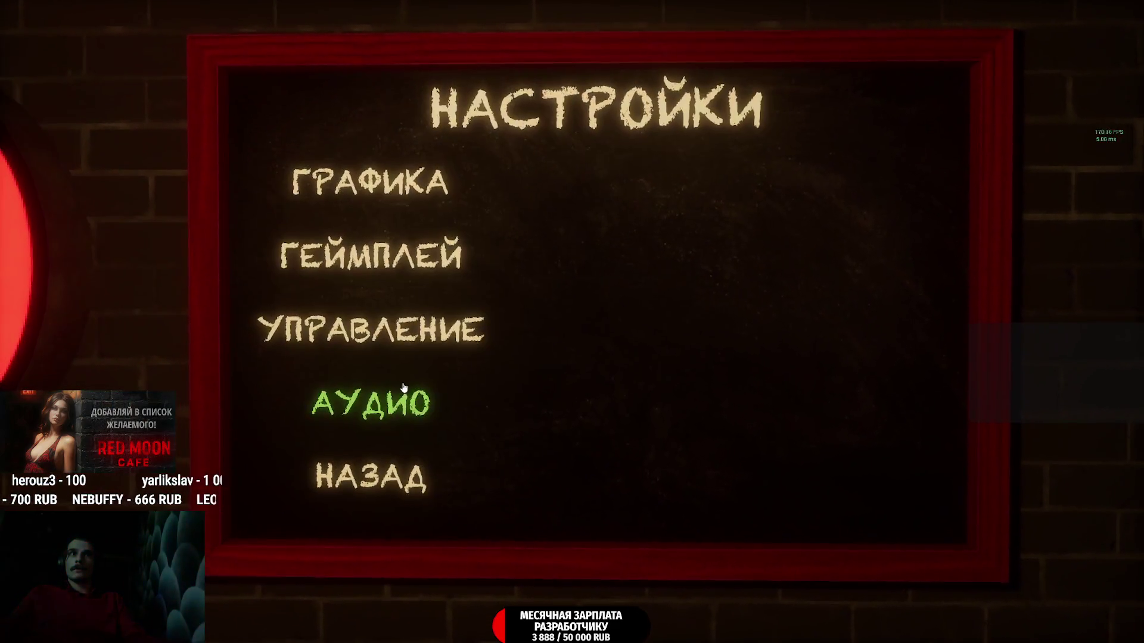
click(830, 254)
click(408, 473)
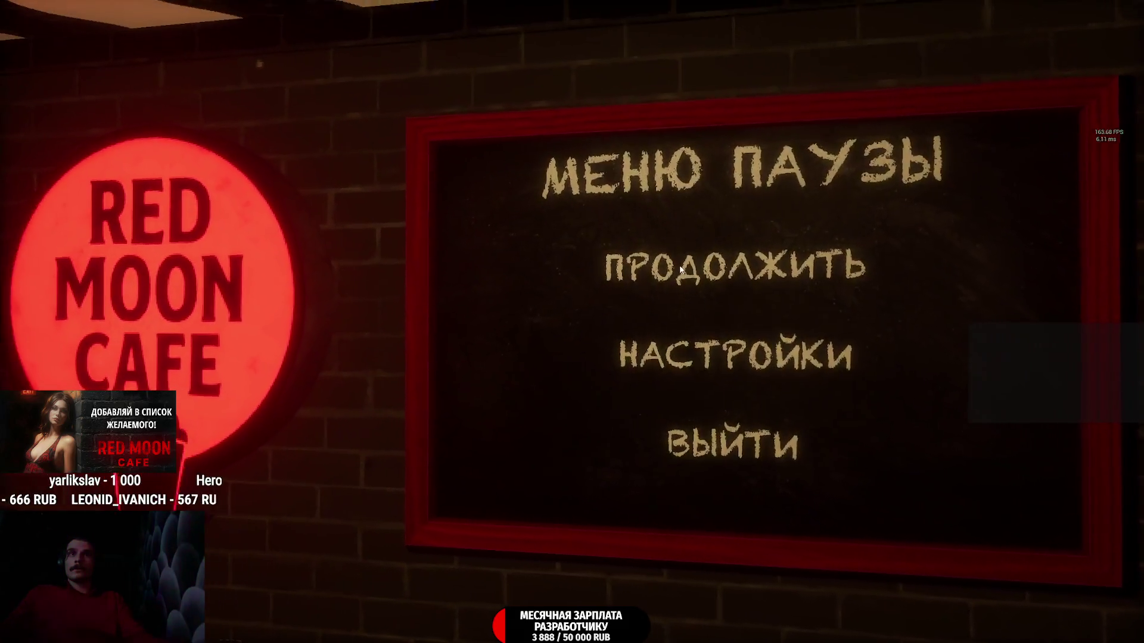
click(740, 263)
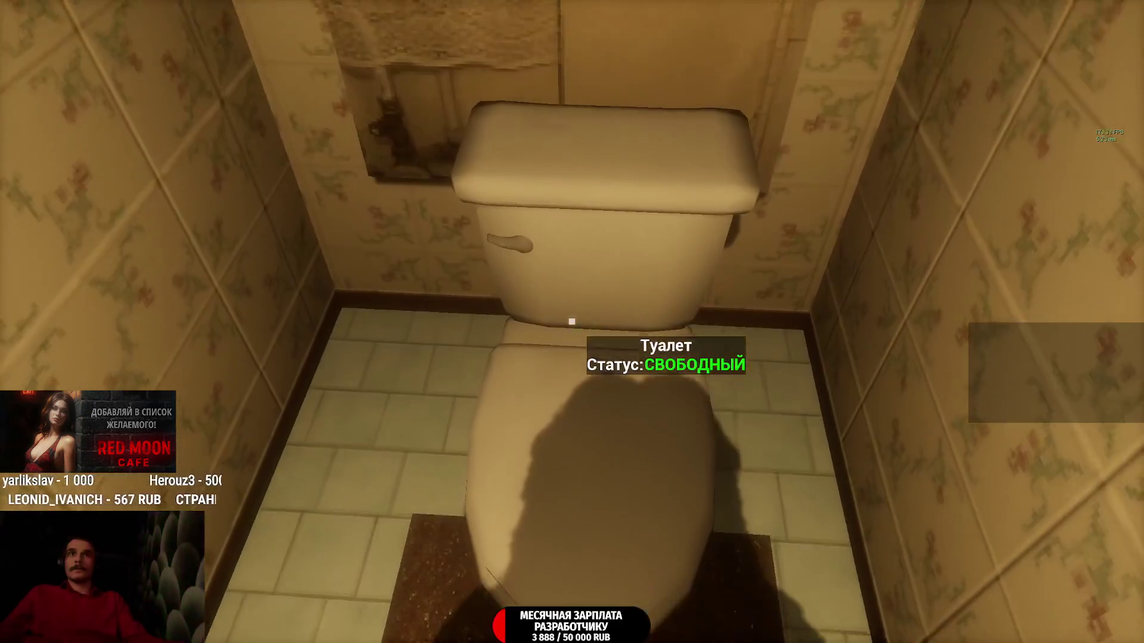
Step: Turn object highlighting and control hints to Показать, then resume playing
key(Escape)
click(719, 343)
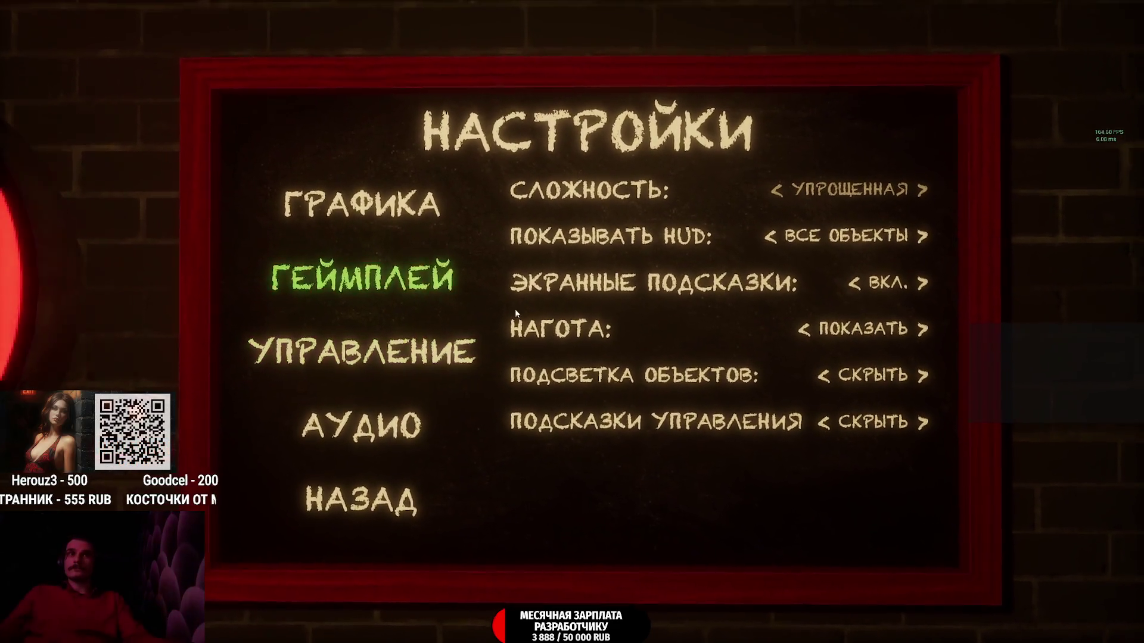
click(862, 359)
click(862, 400)
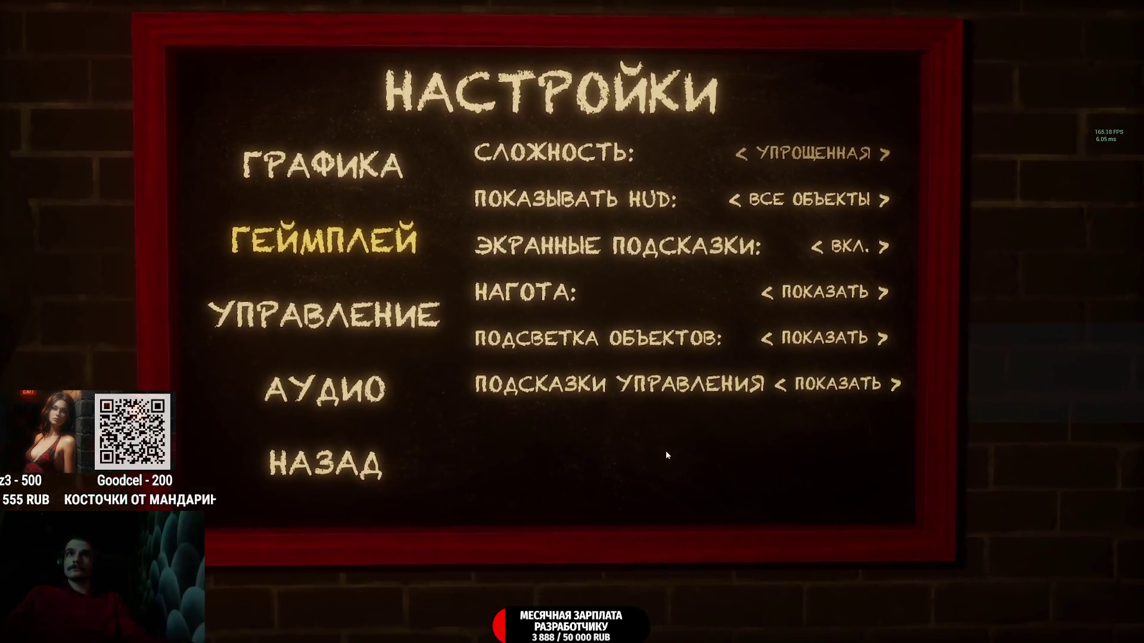
key(Escape)
click(732, 262)
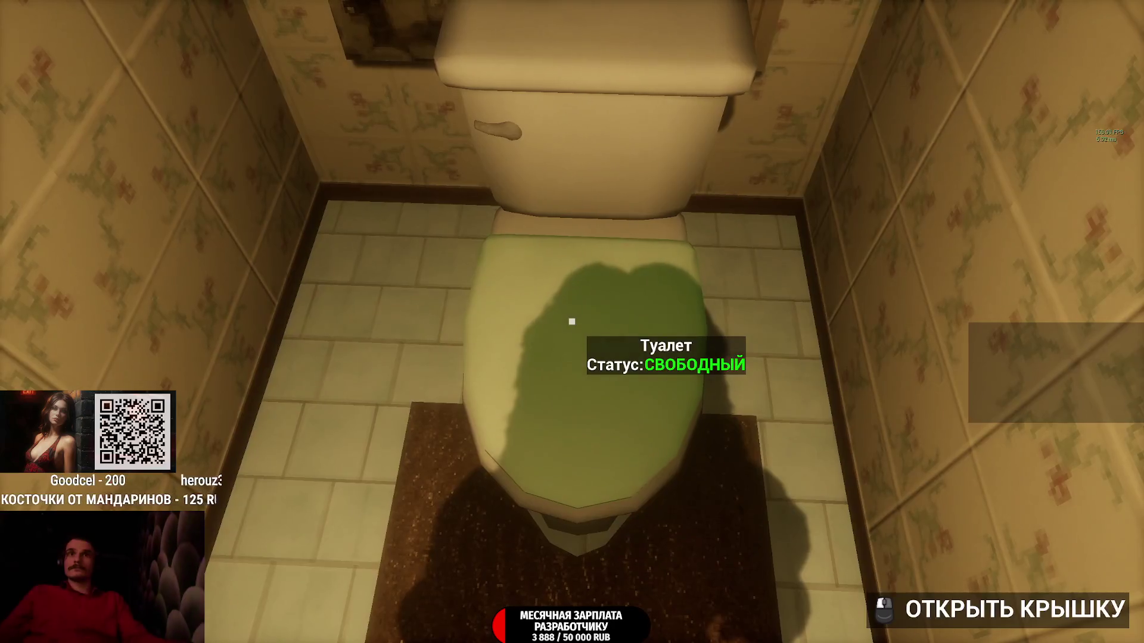
Step: Lift the toilet lid to reveal the bowl, then step back from the toilet
click(572, 322)
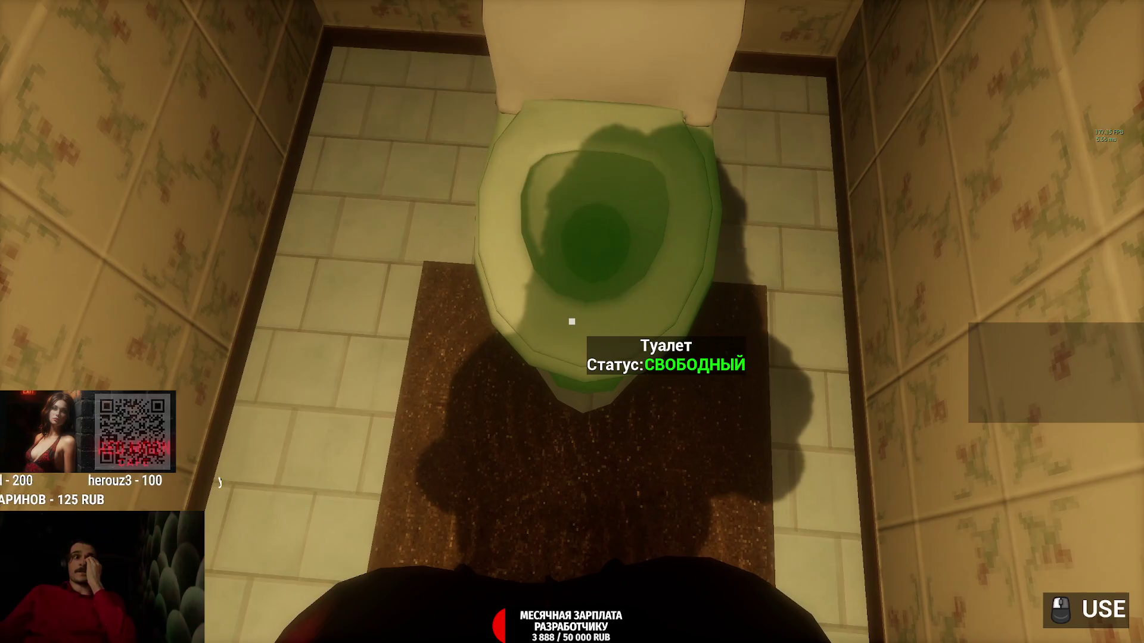
key(s)
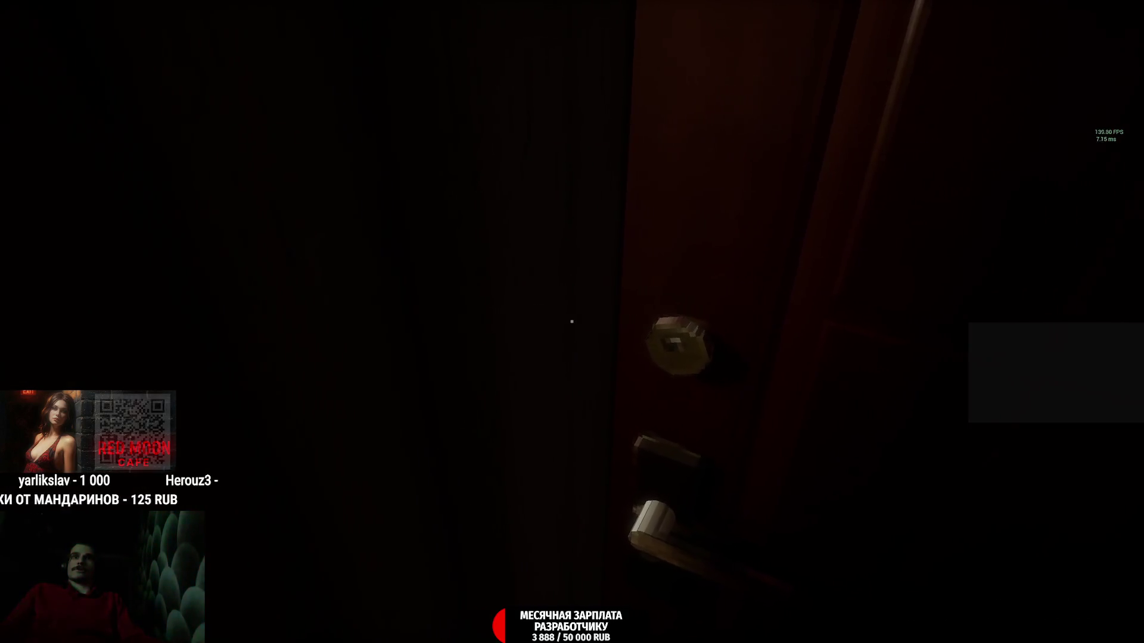
Step: Step out, close the green door, try the brown apartment door, and bring up the key ring
key(w)
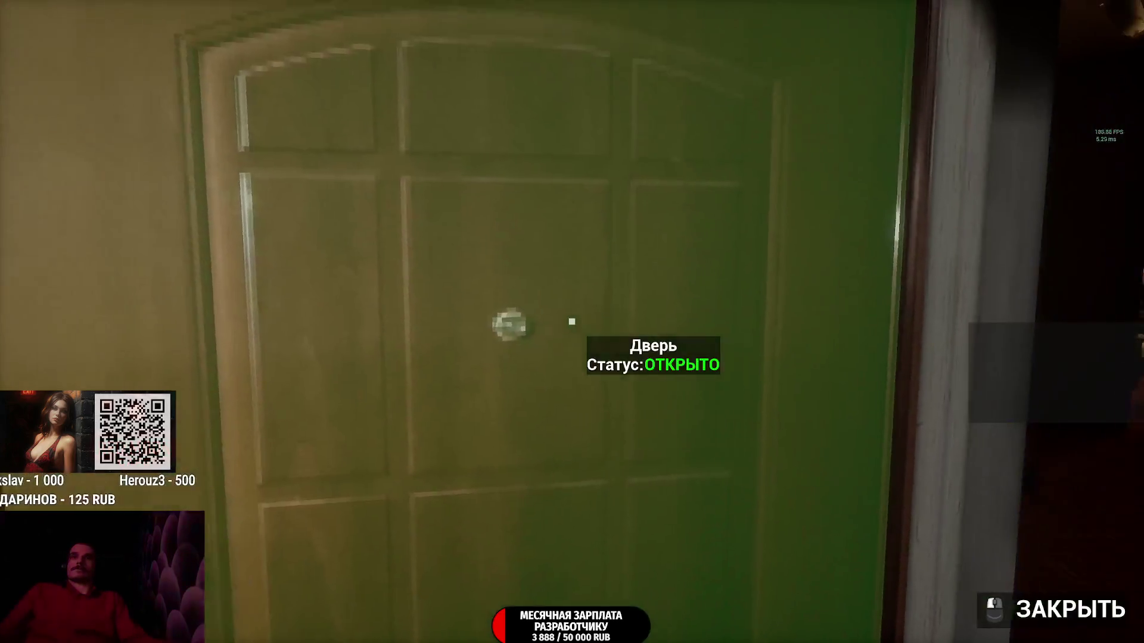
click(572, 321)
click(572, 321)
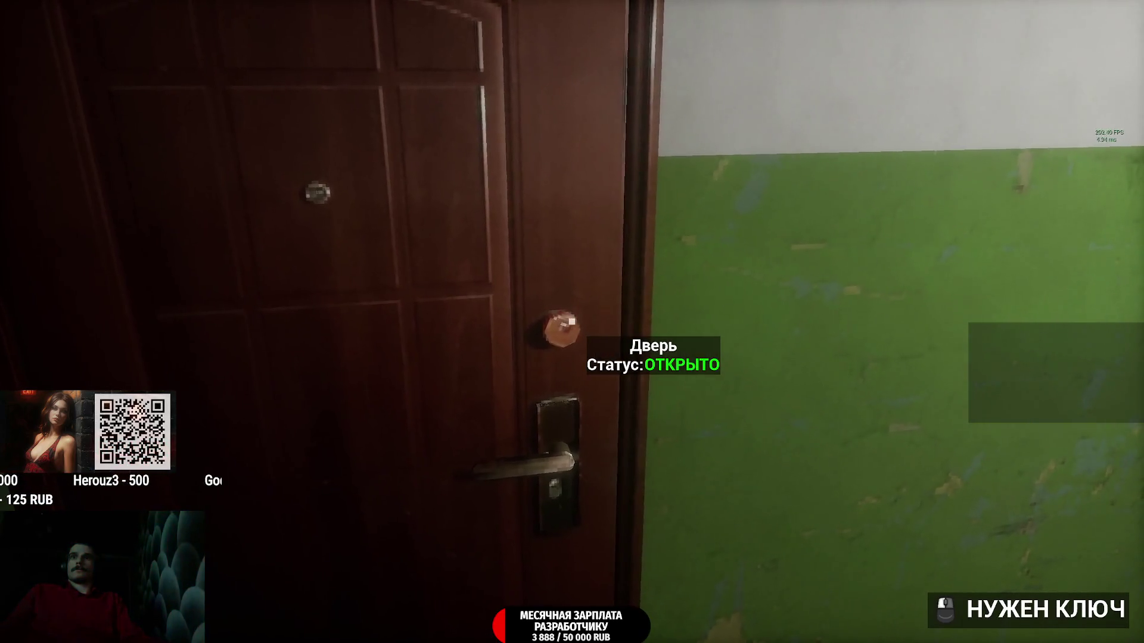
scroll(572, 321, down, 3)
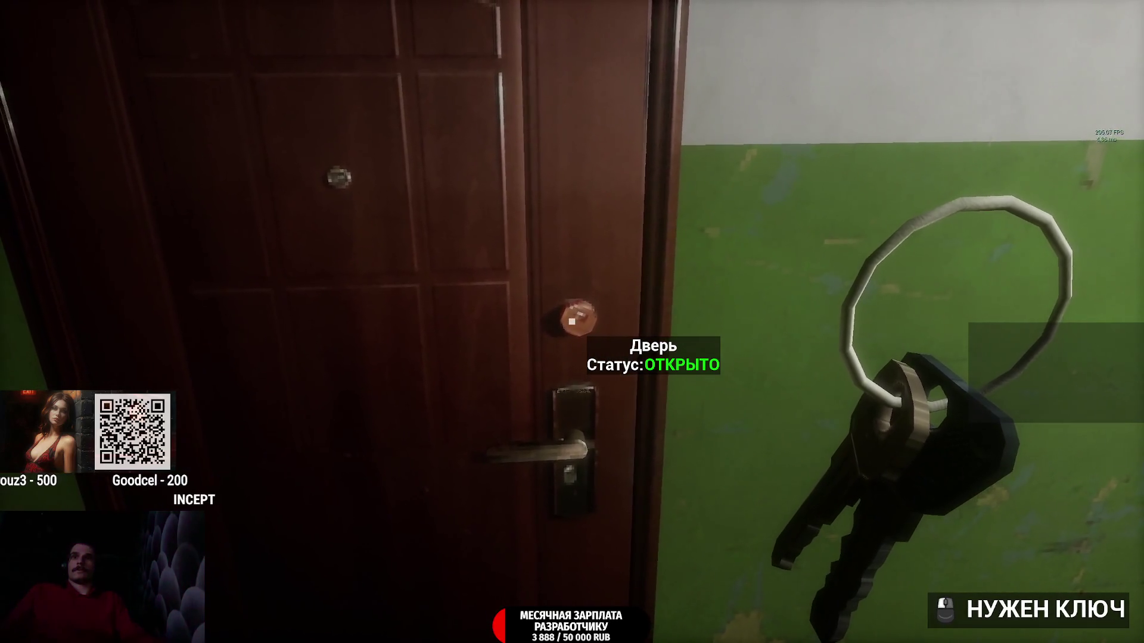
scroll(572, 322, up, 1)
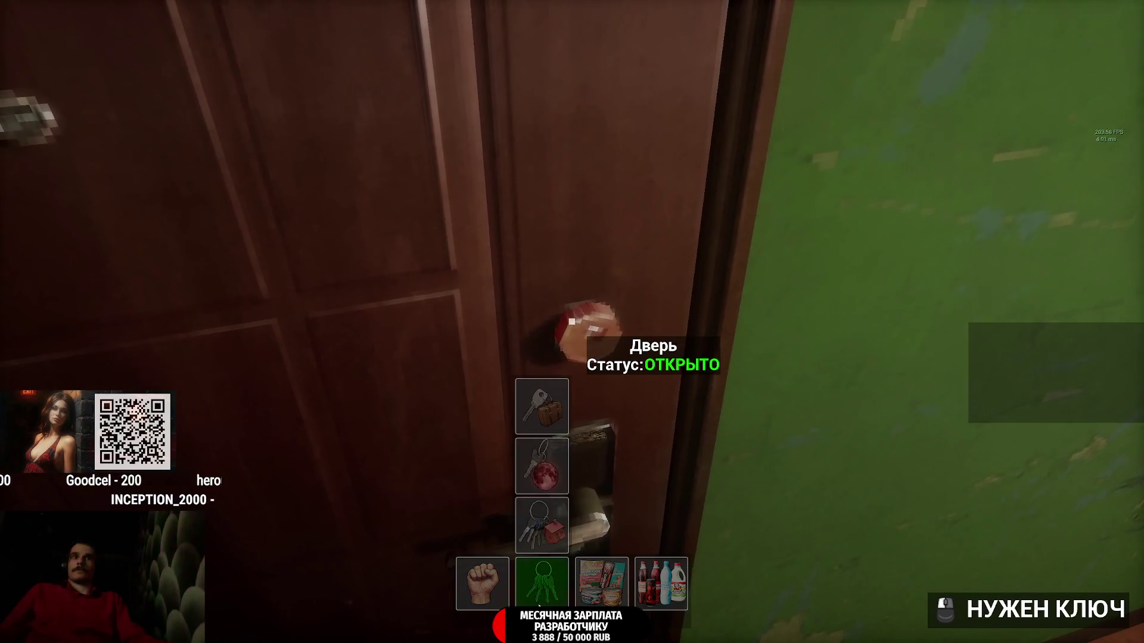
scroll(572, 322, down, 1)
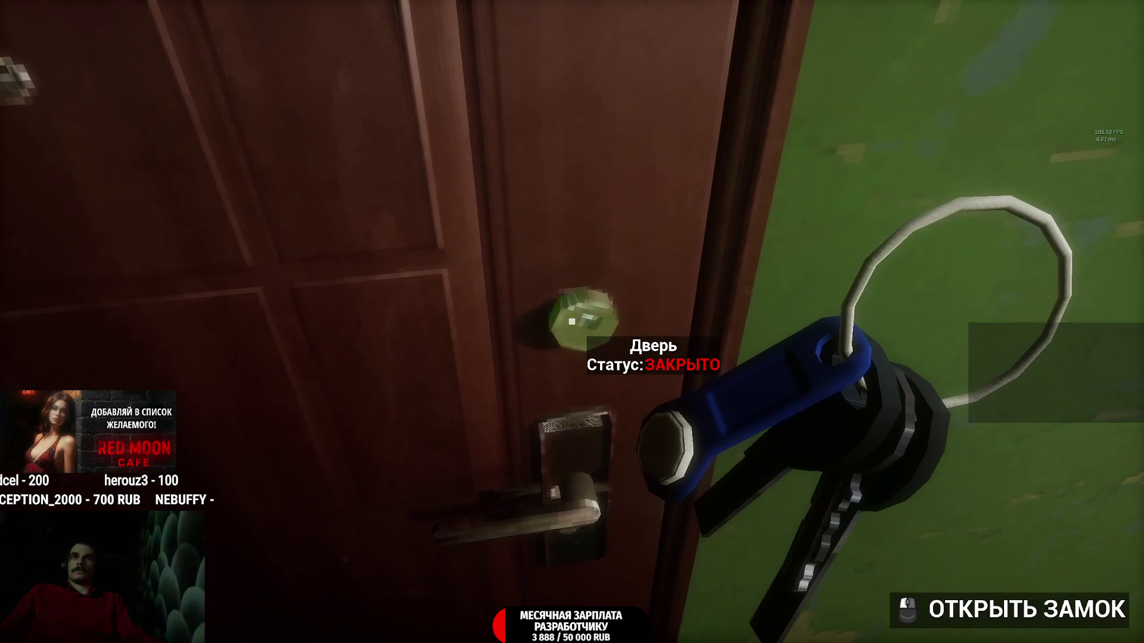
Step: Lock and unlock the brown door several times, leave it unlocked, and walk into the stairwell hallway
click(572, 322)
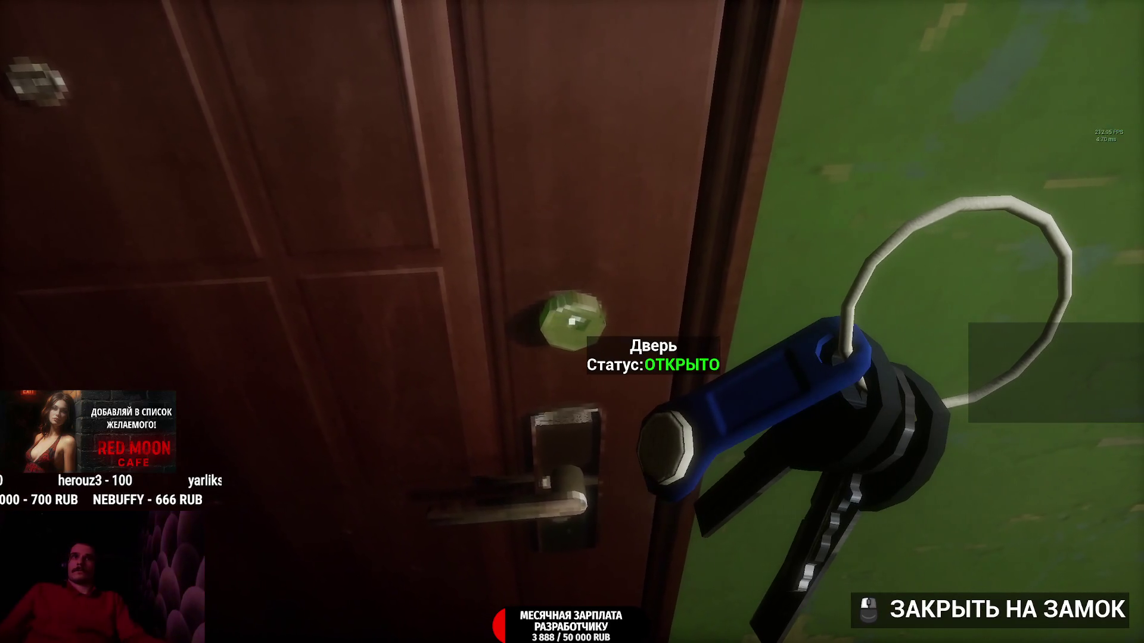
click(572, 321)
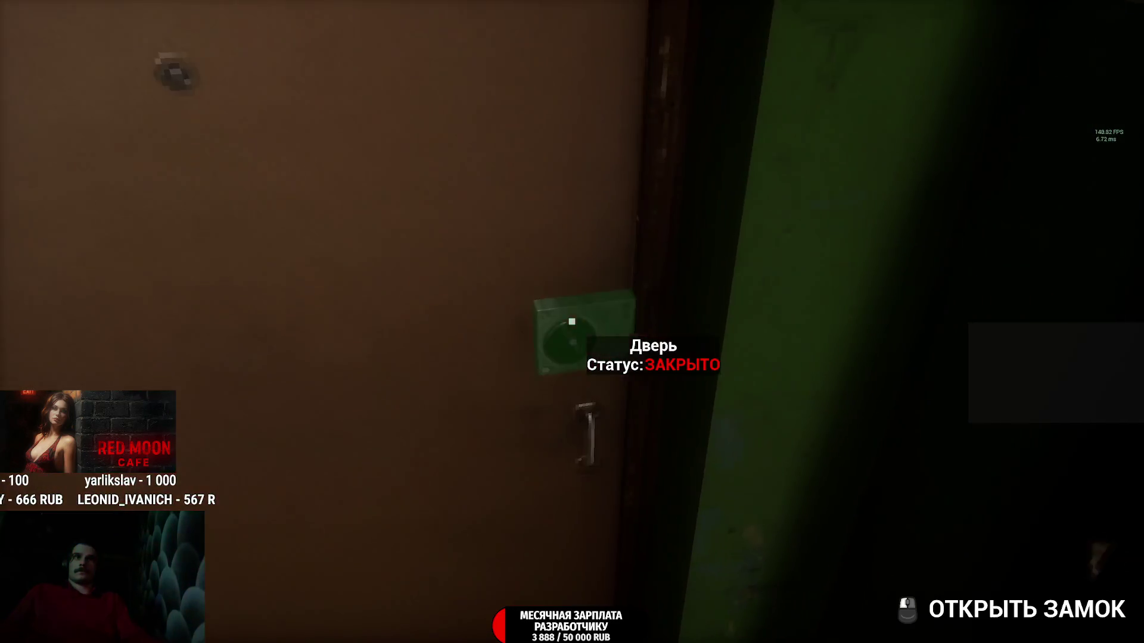
click(572, 321)
click(572, 322)
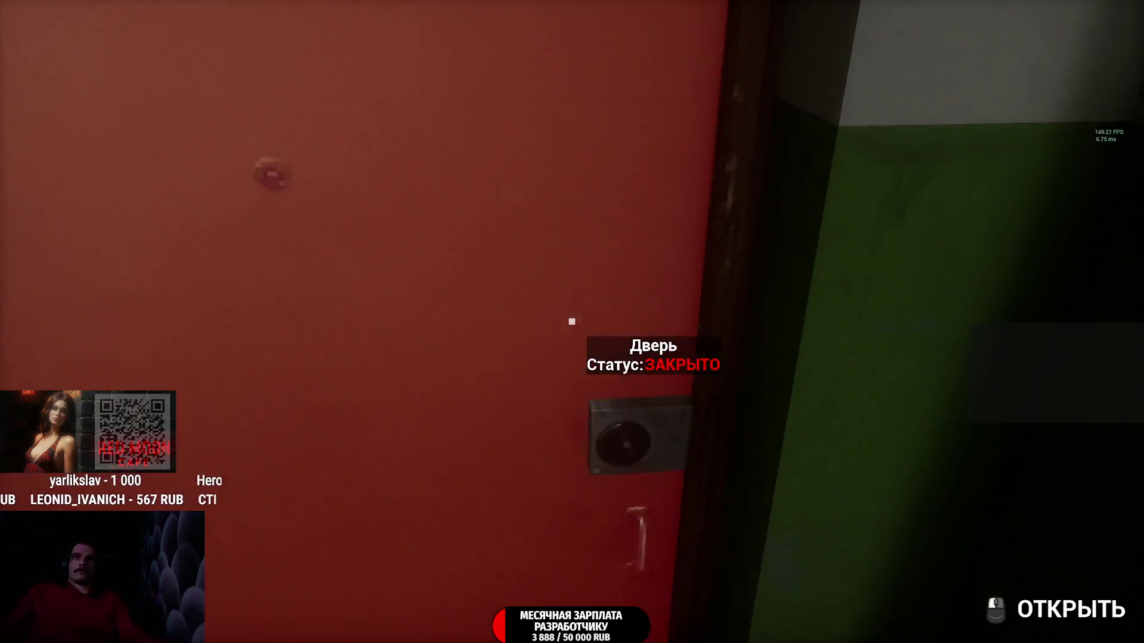
click(572, 321)
key(w)
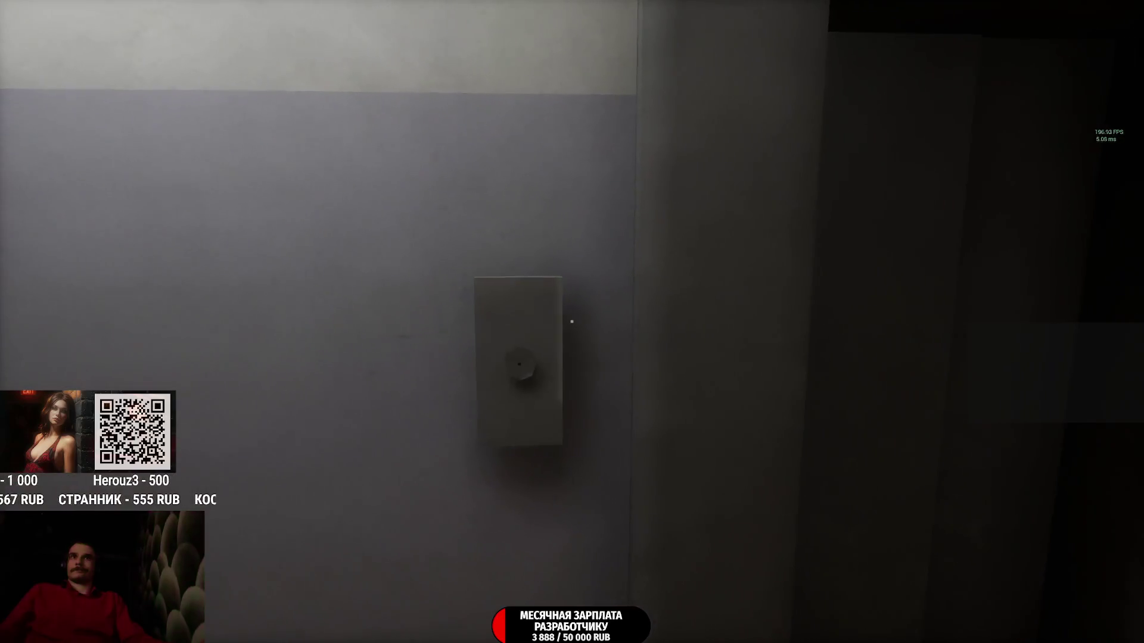
Step: Call the elevator from the panel between the lifts and walk into the open elevator
mouse_move(572, 322)
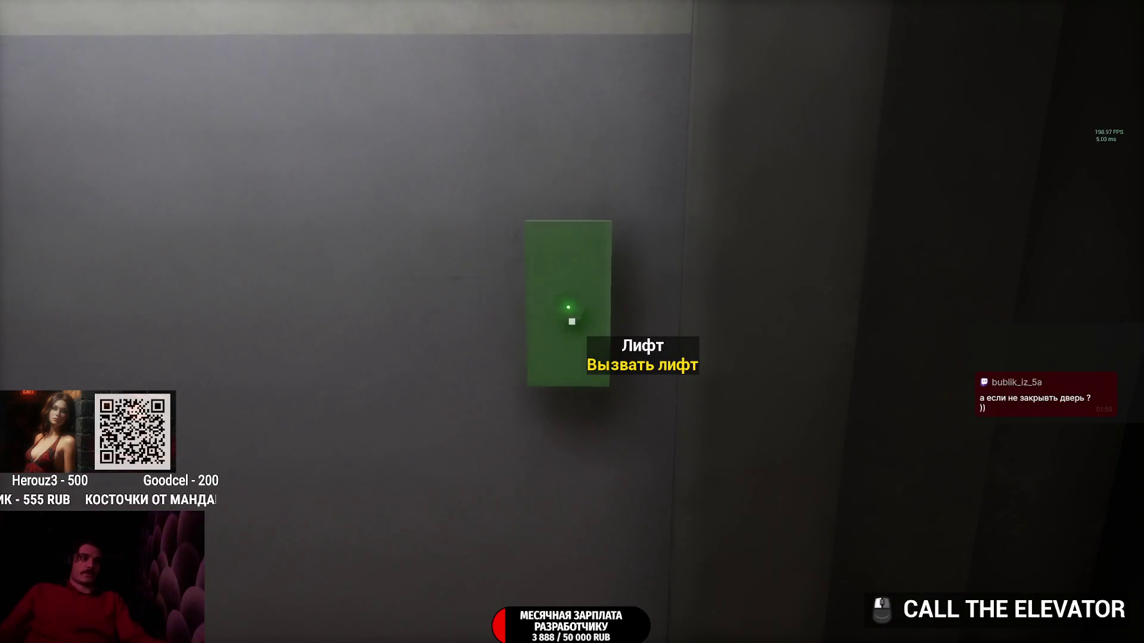
click(572, 322)
key(s)
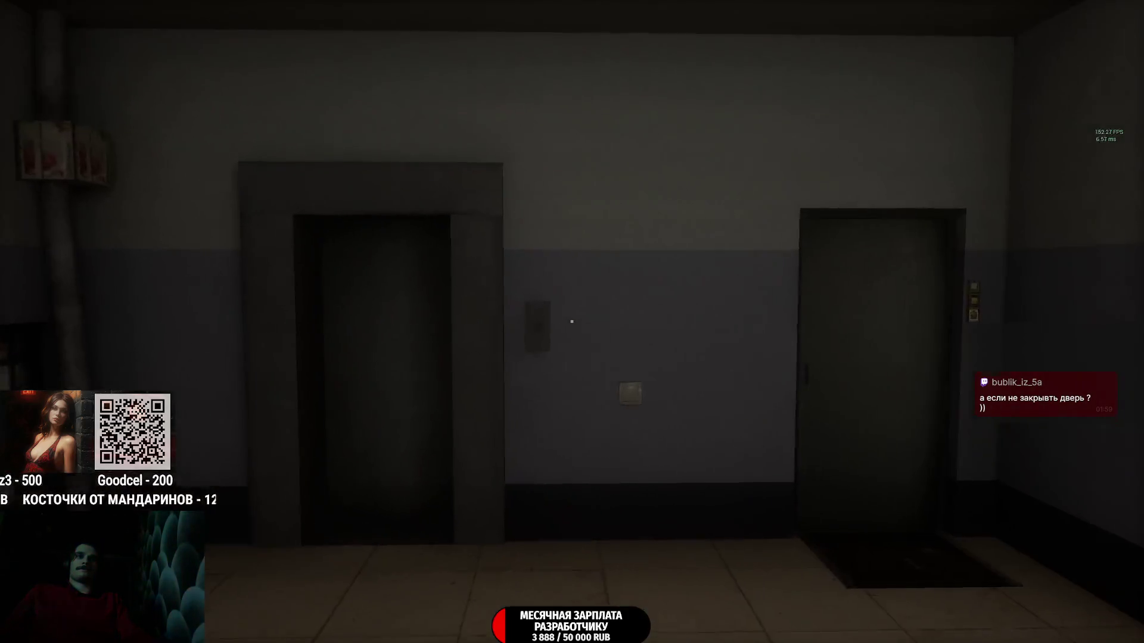
key(w)
key(s)
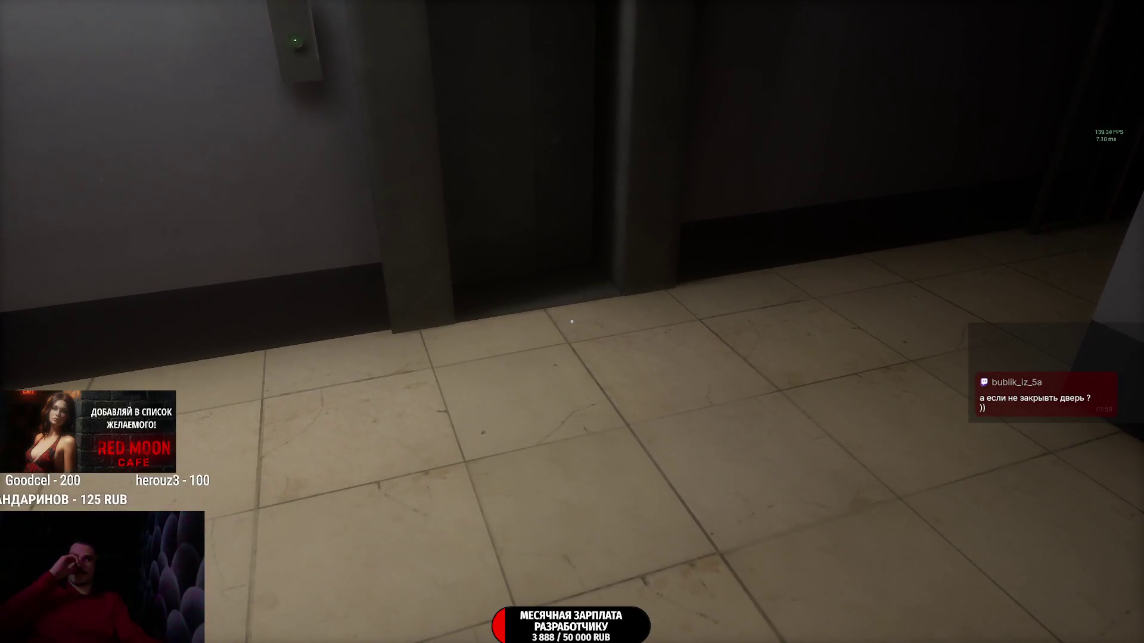
key(w)
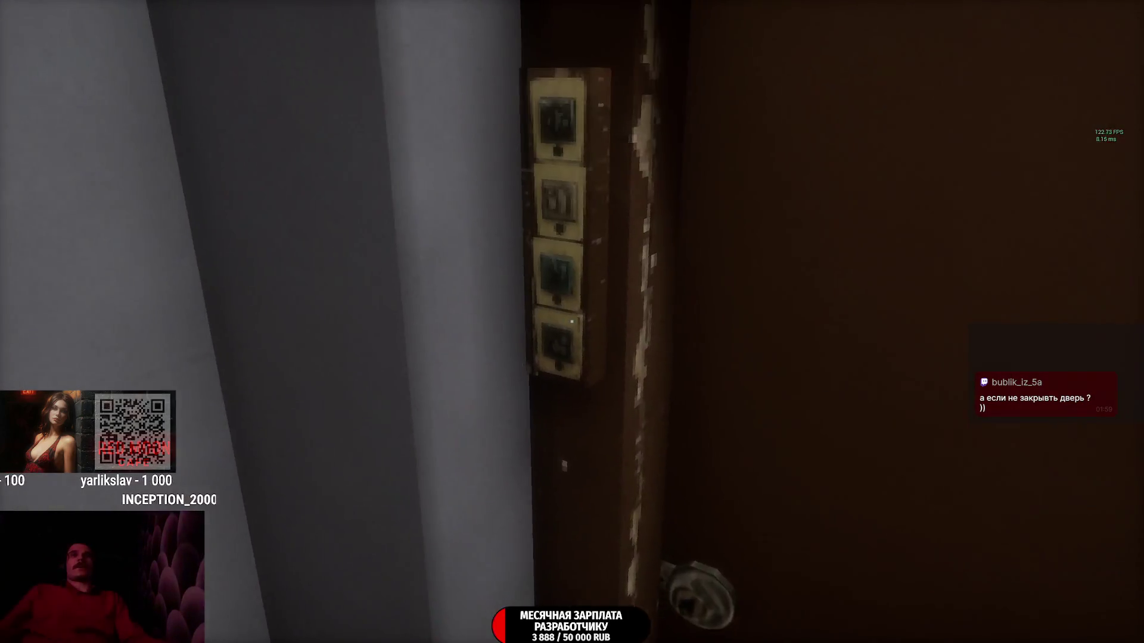
key(w)
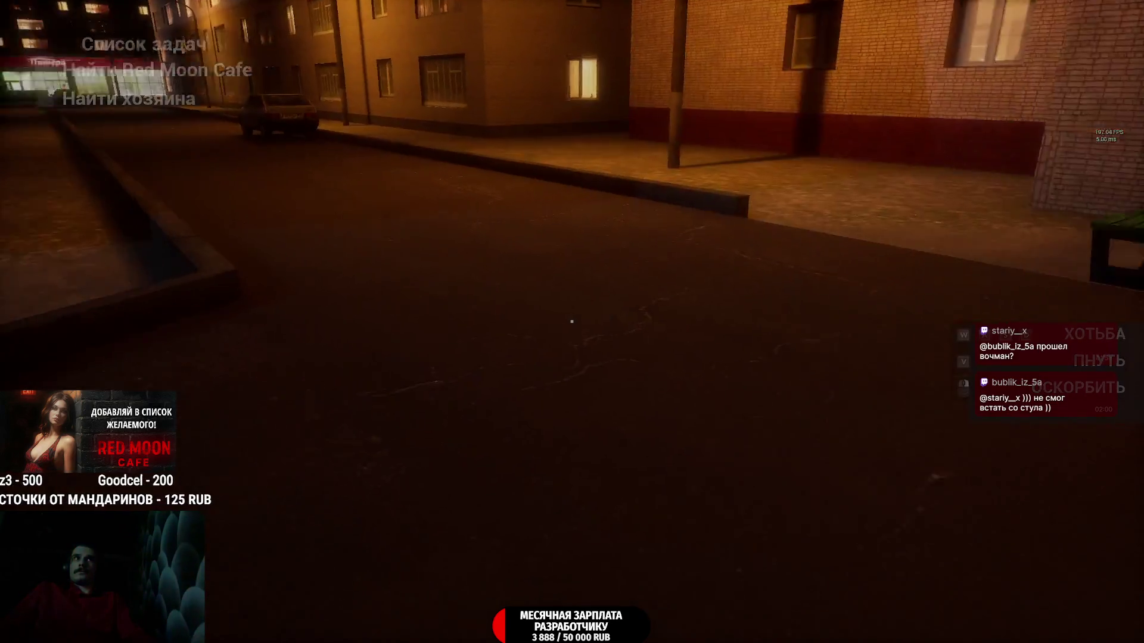
Step: Equip the keys, unlock the metal entrance door, and walk through the dark corridor
key(w)
key(w)
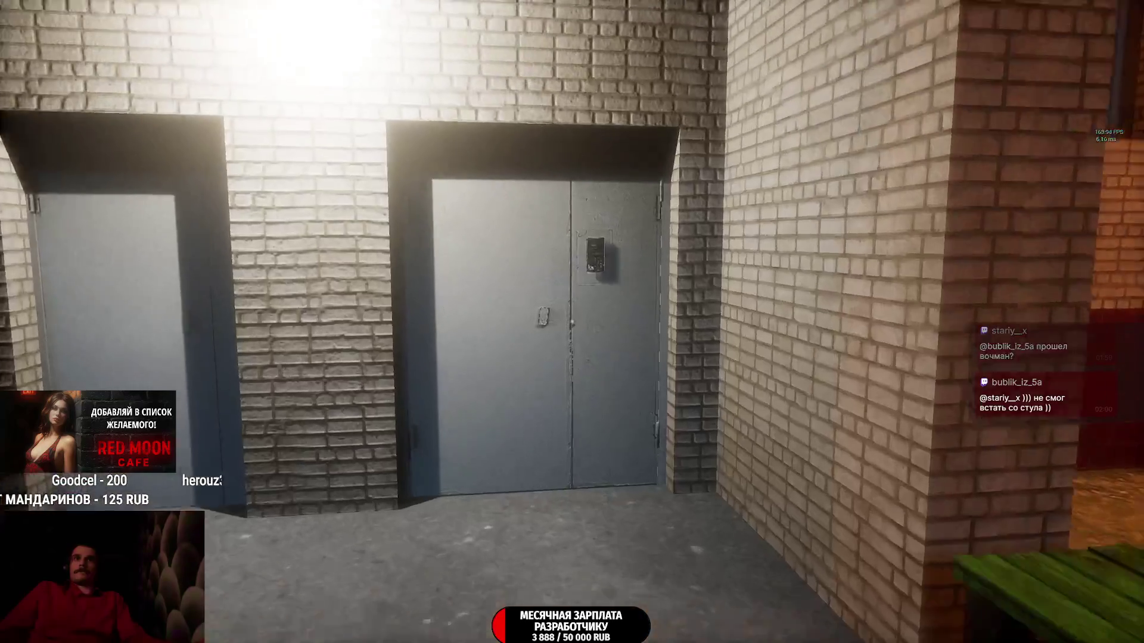
key(Tab)
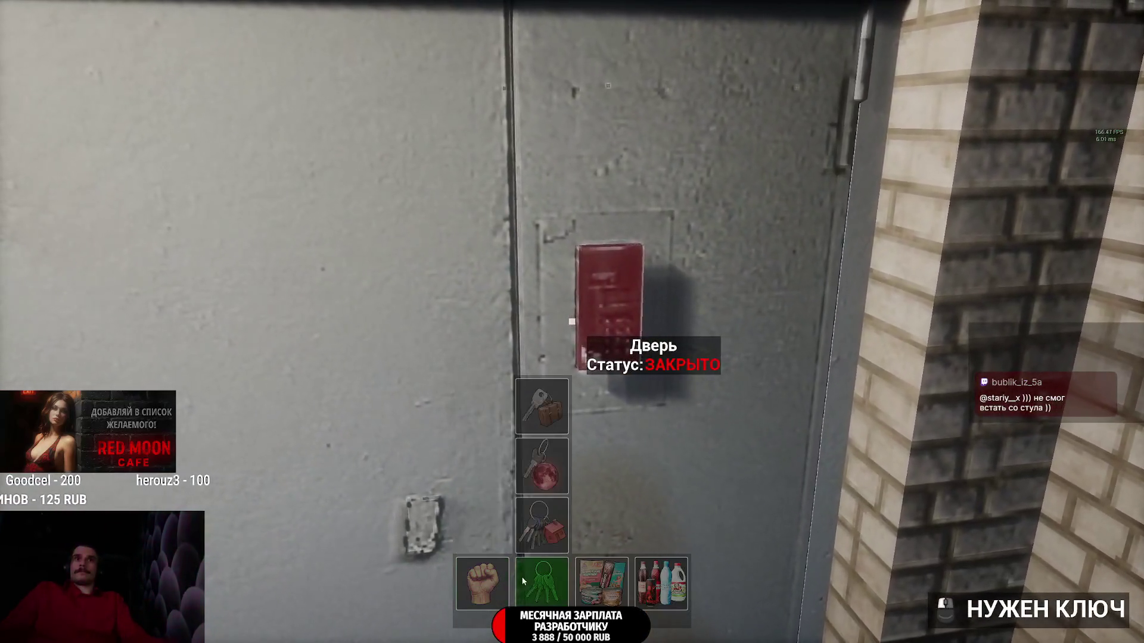
click(552, 528)
click(553, 528)
key(w)
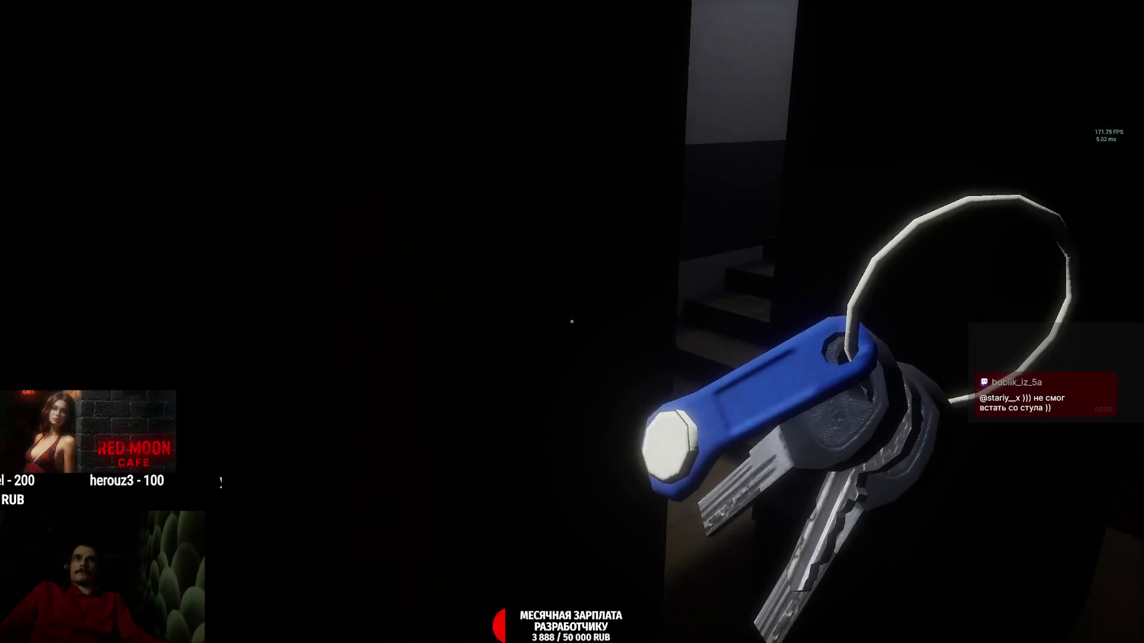
key(w)
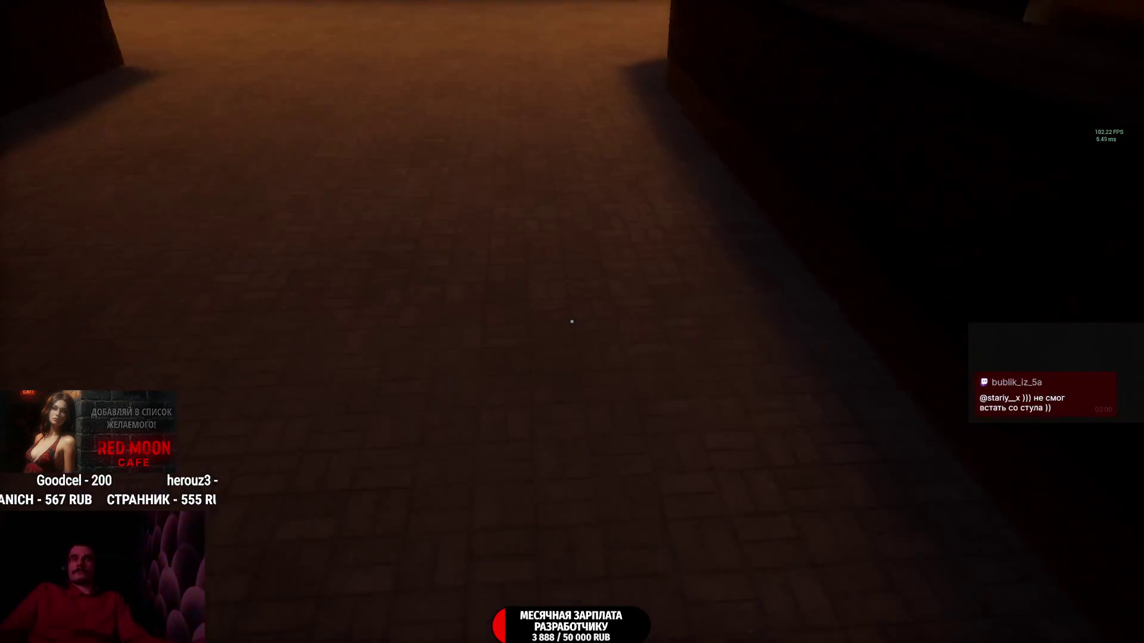
Step: Cross the plaza to the locked cafe door and unlock it with the key ring
key(w)
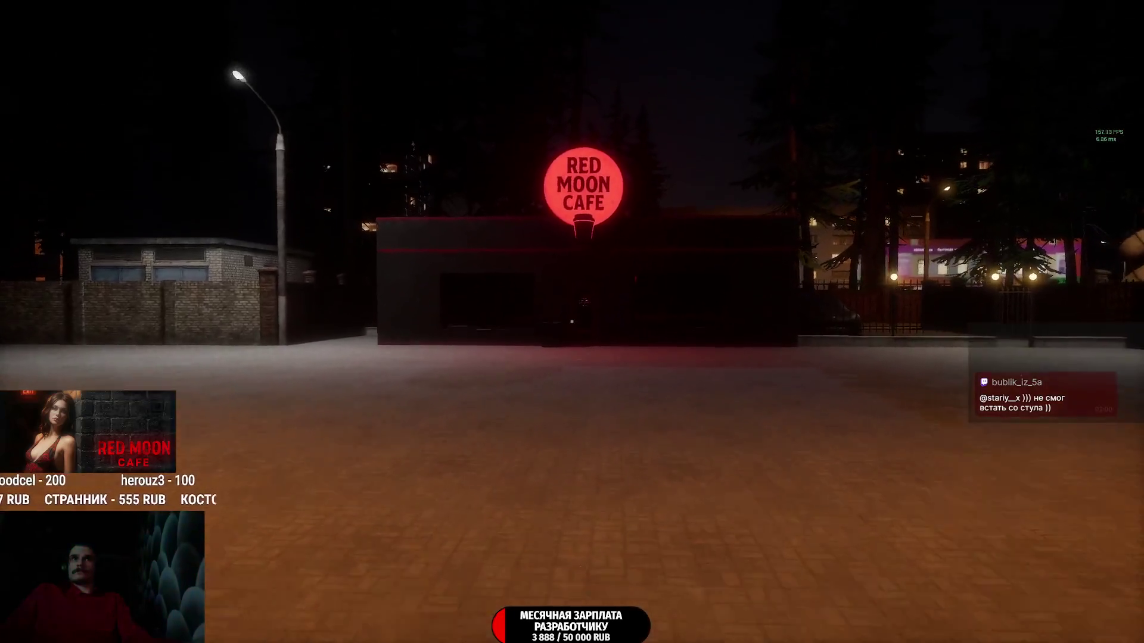
key(w)
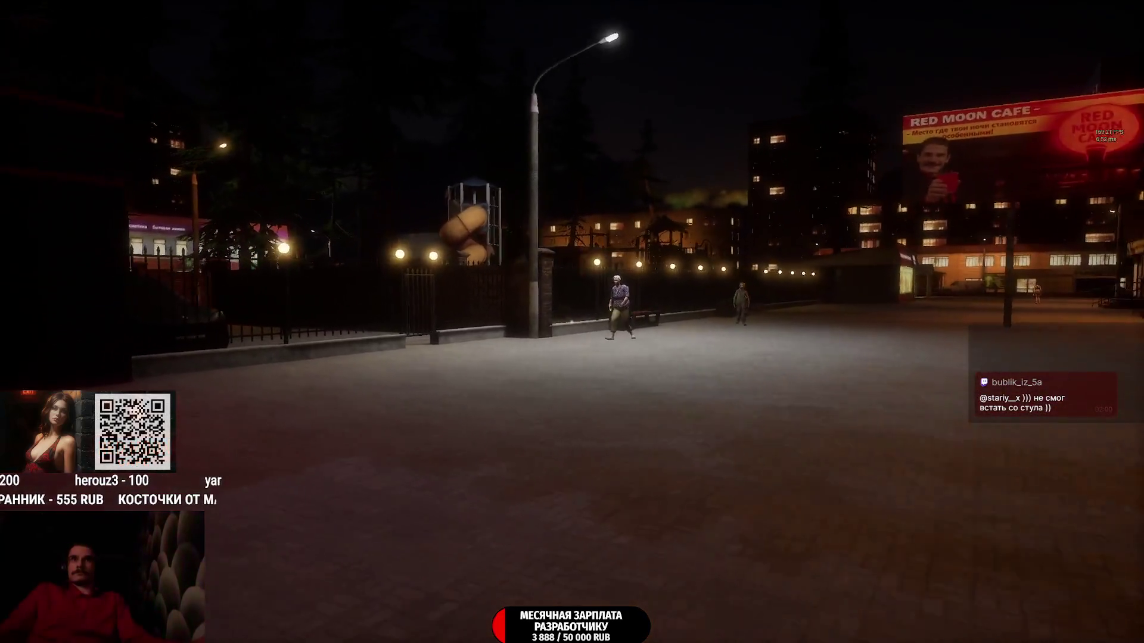
key(w)
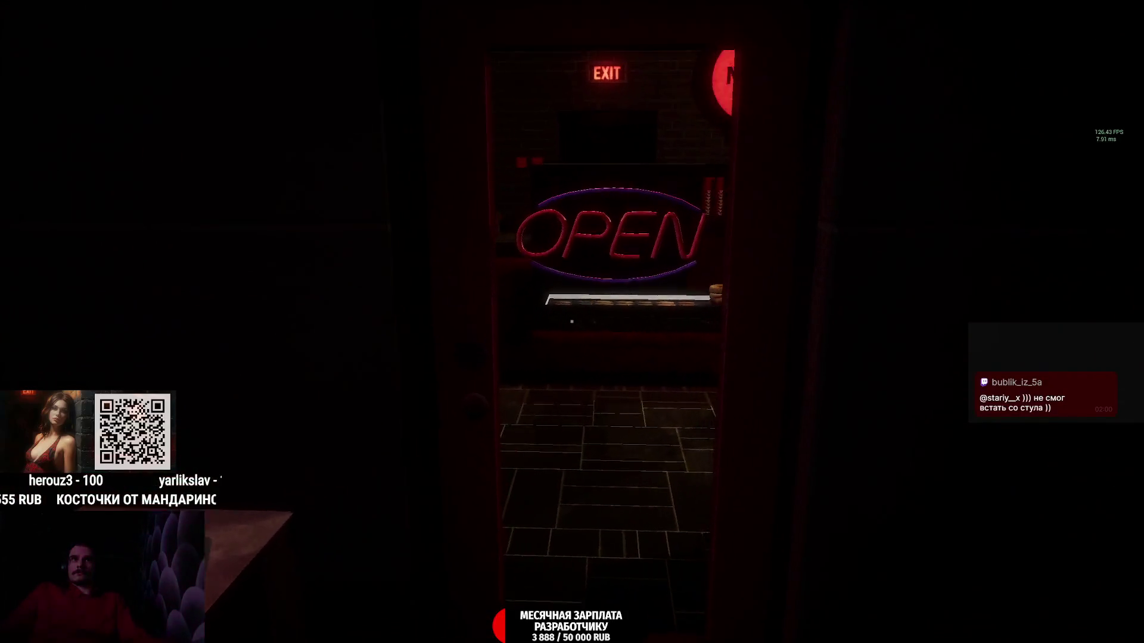
key(w)
click(572, 322)
key(Tab)
mouse_move(550, 585)
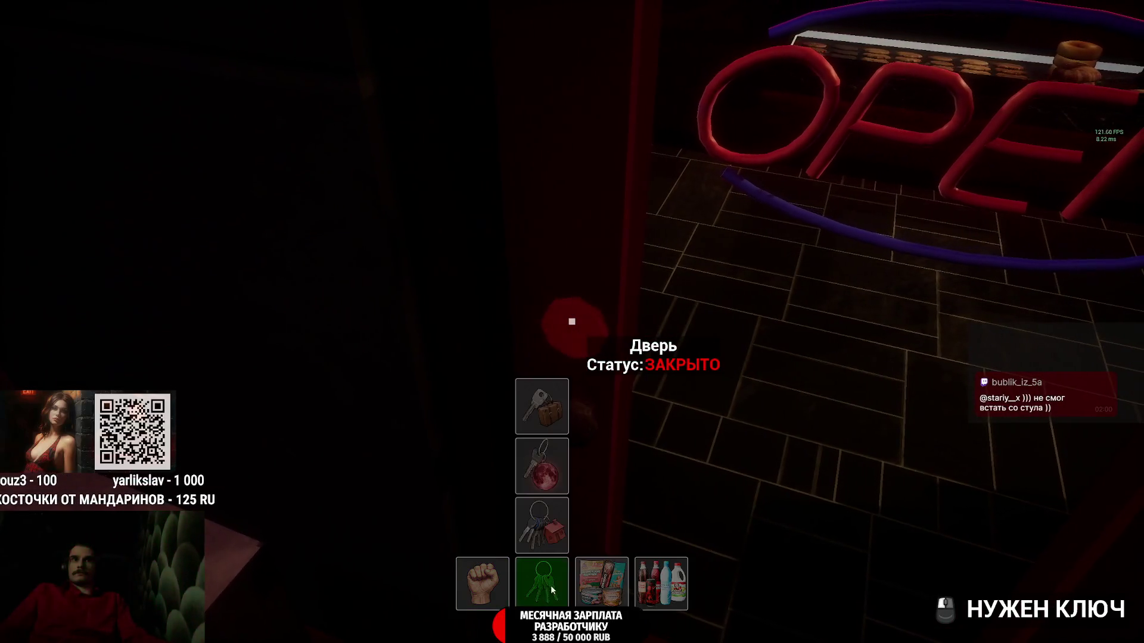
click(560, 484)
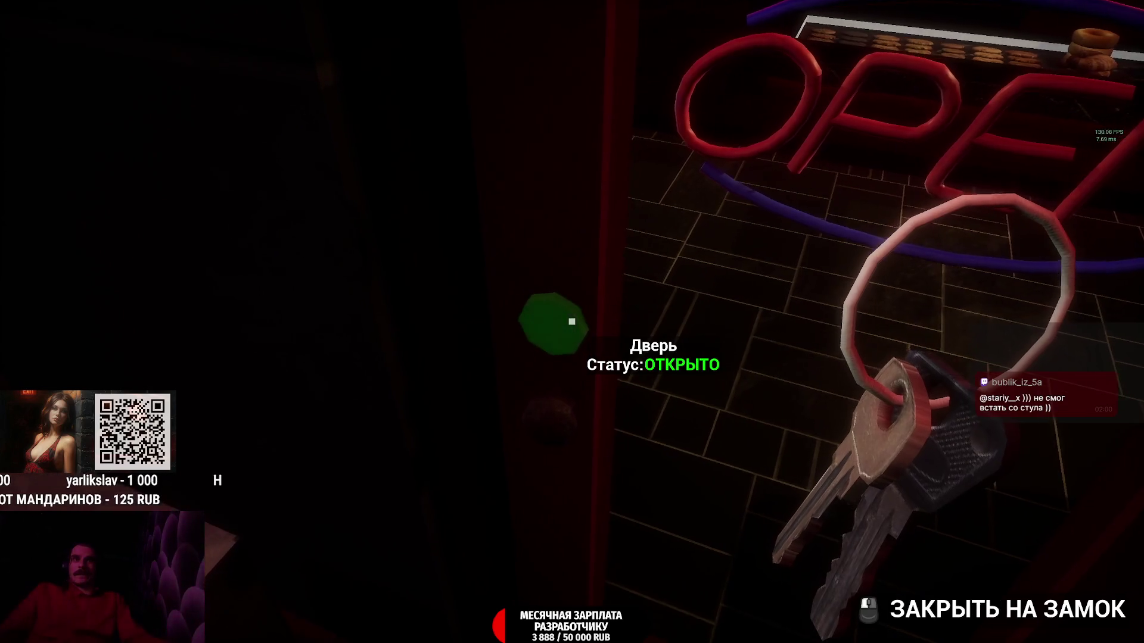
Step: Walk to the jukebox and switch its music on, then off again
key(w)
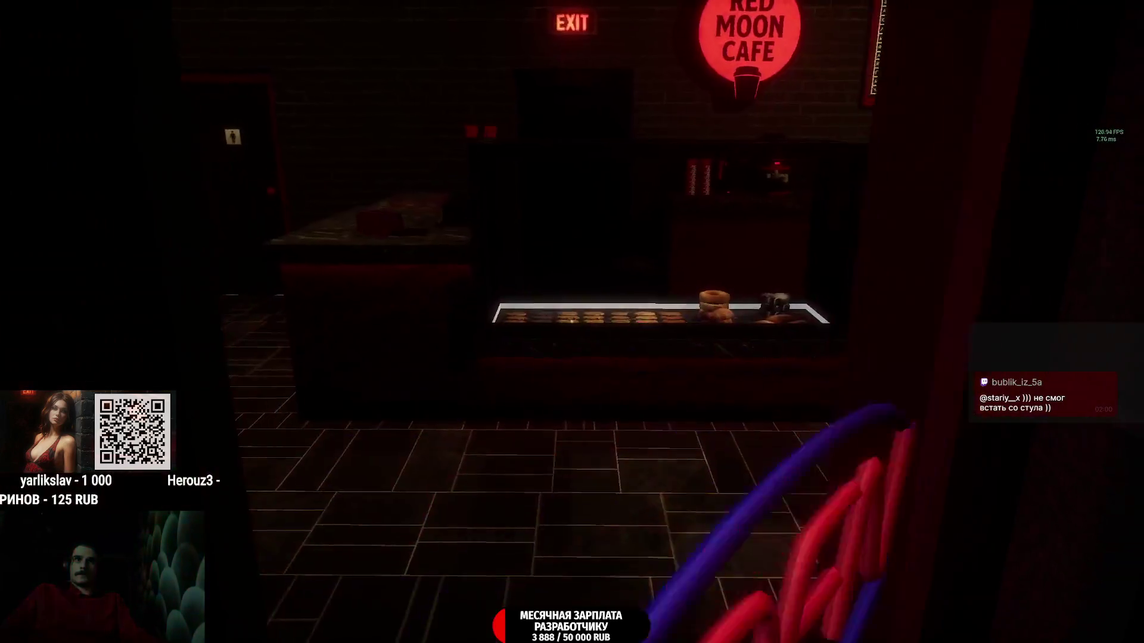
key(w)
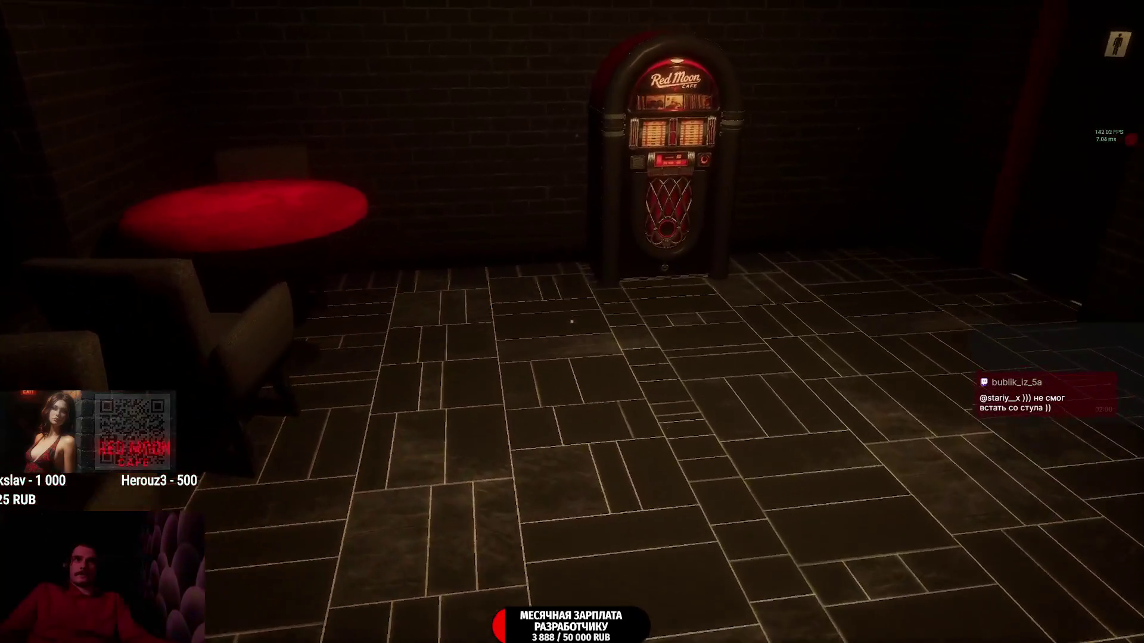
key(w)
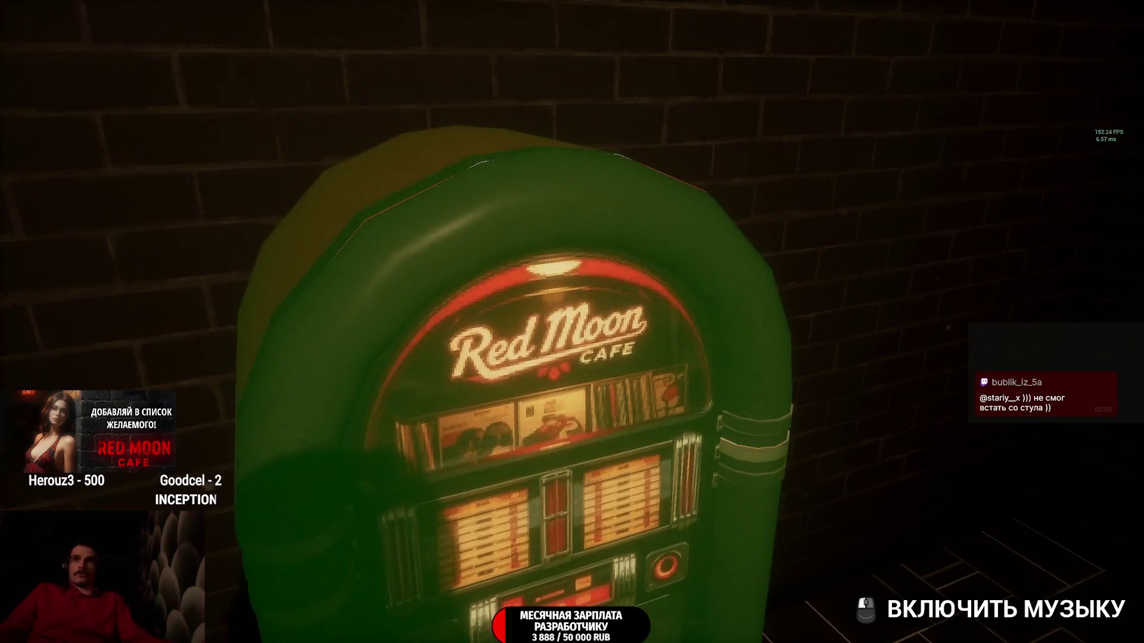
click(572, 321)
click(571, 322)
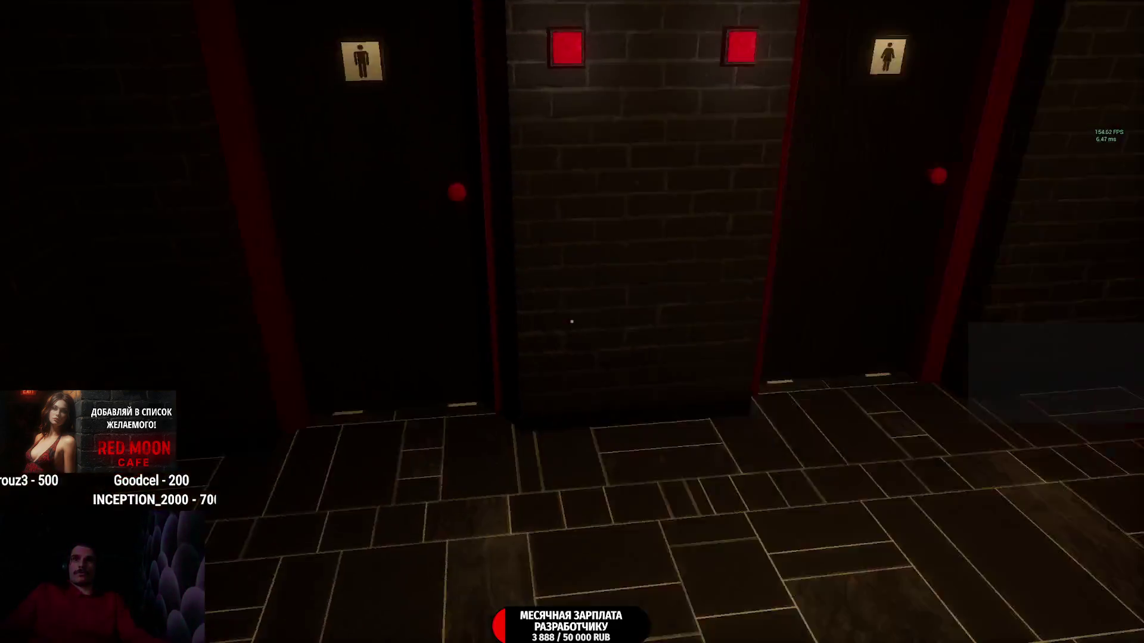
Step: Switch the register lighting off and back on at the counter
key(w)
key(w)
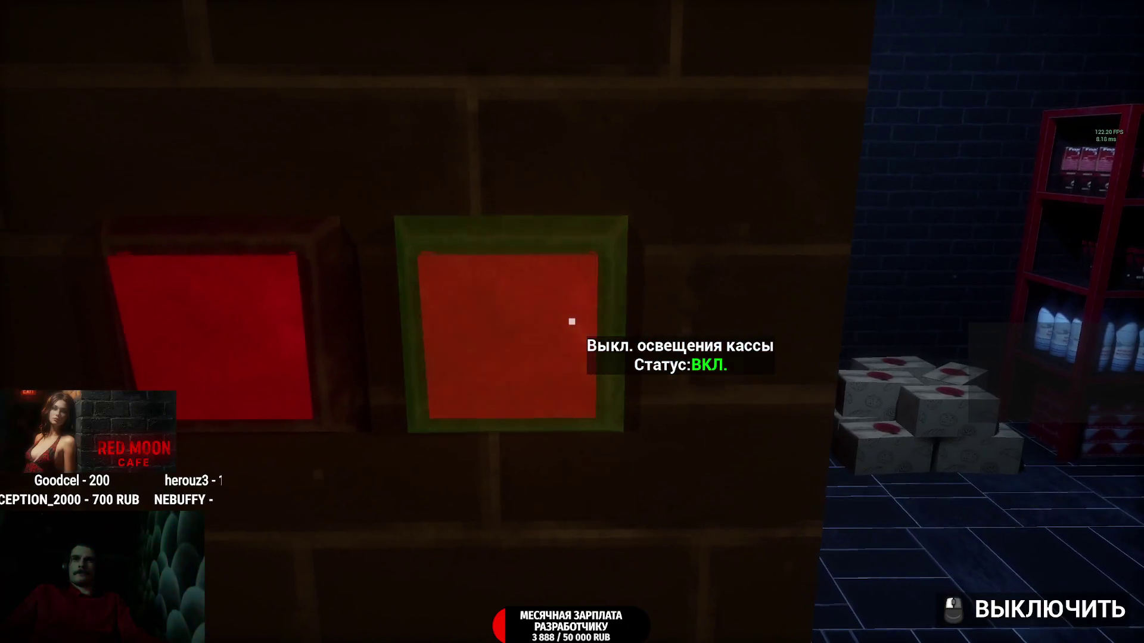
click(572, 322)
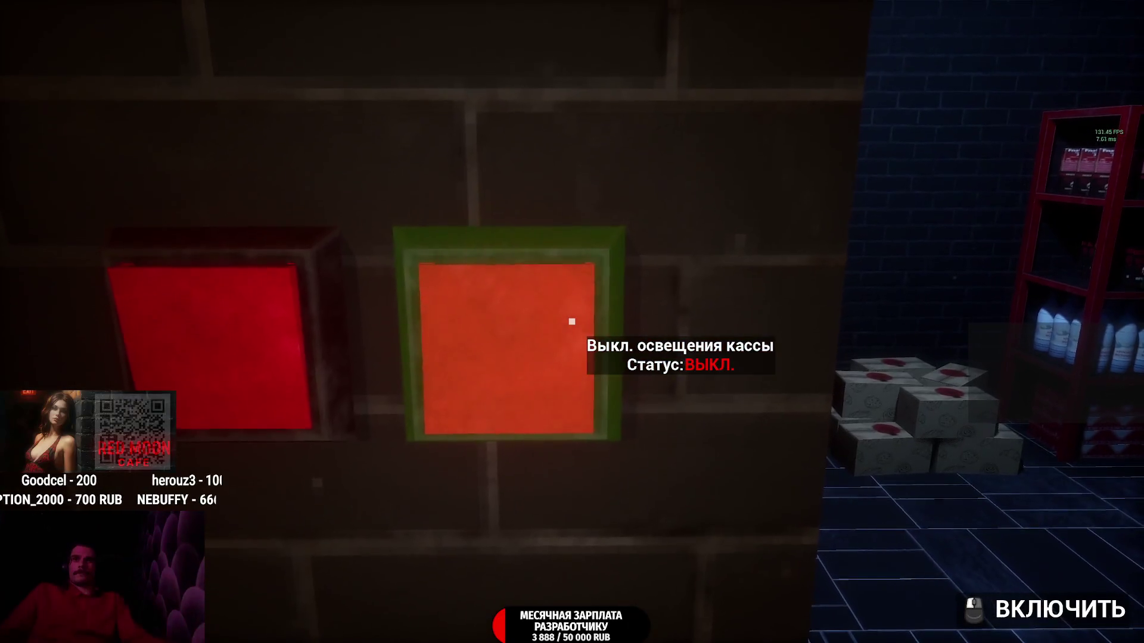
click(572, 321)
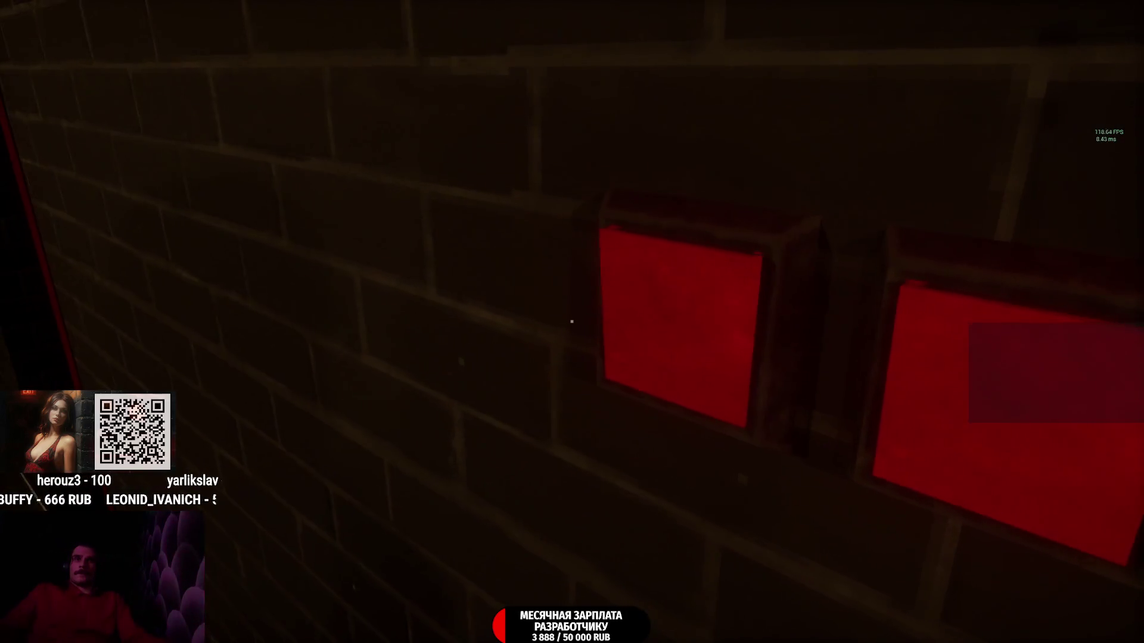
Step: Toggle the hall lights several times, leaving them reading ВКЛ
click(572, 321)
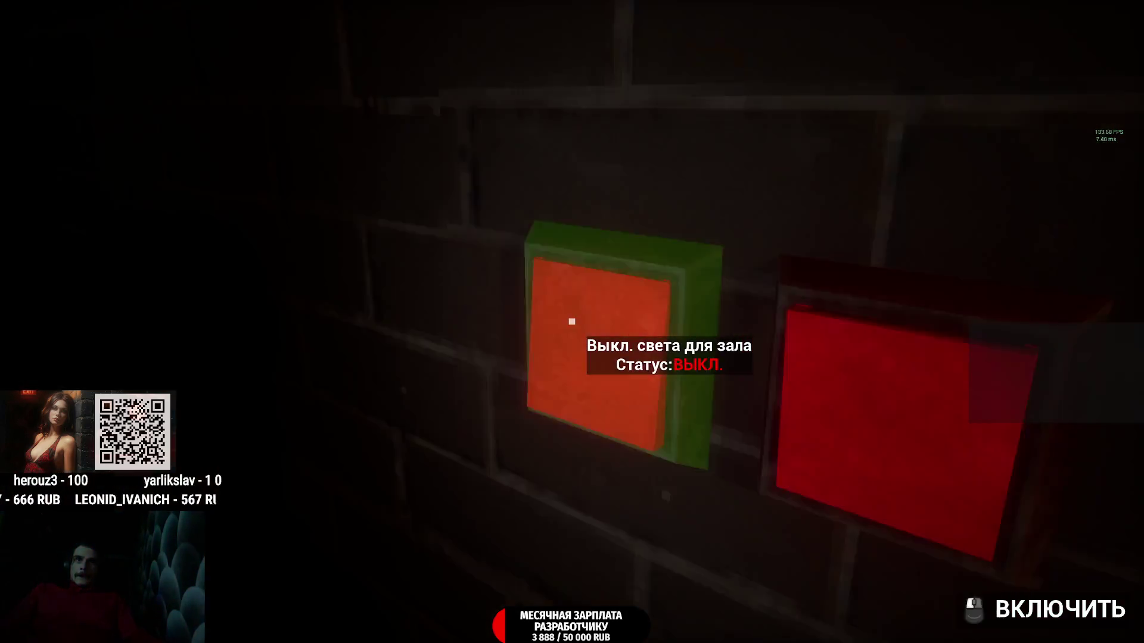
click(571, 321)
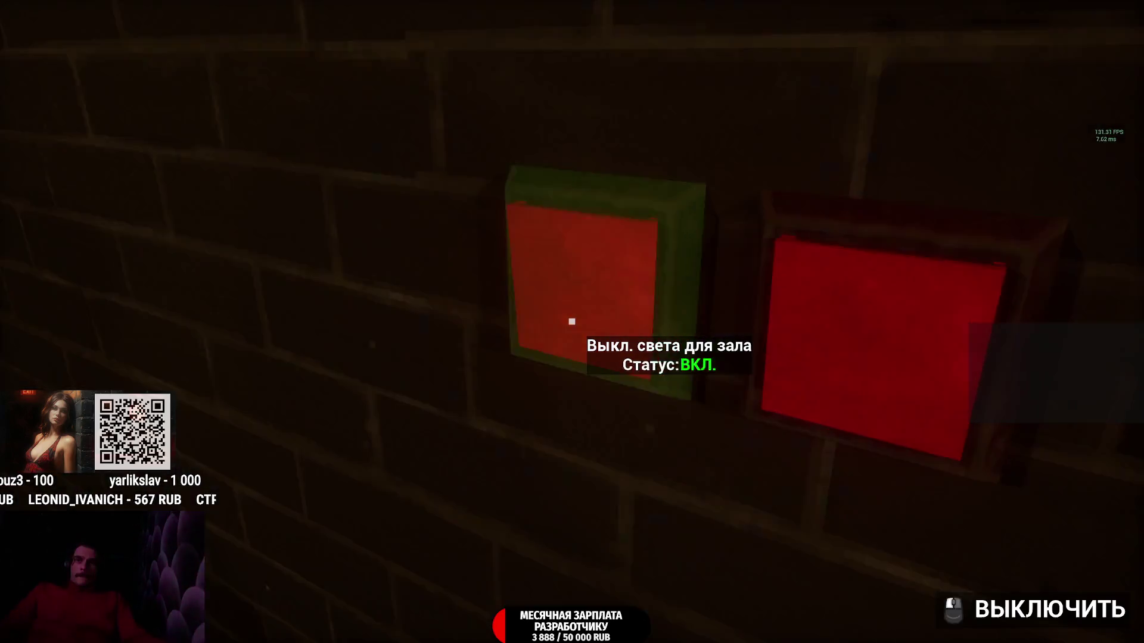
click(572, 322)
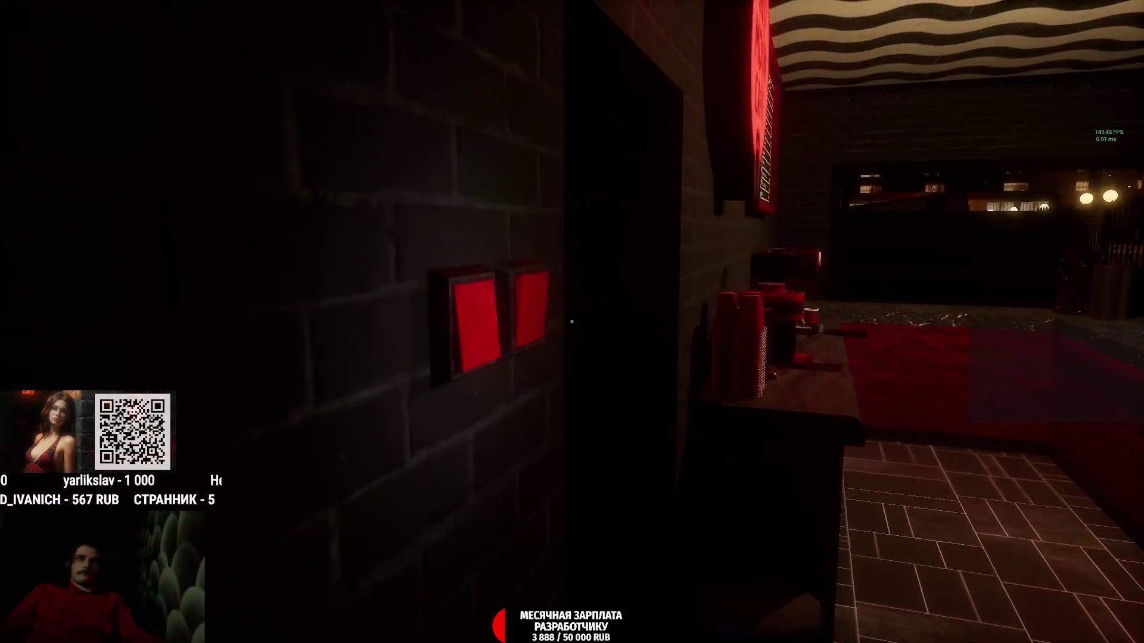
click(572, 321)
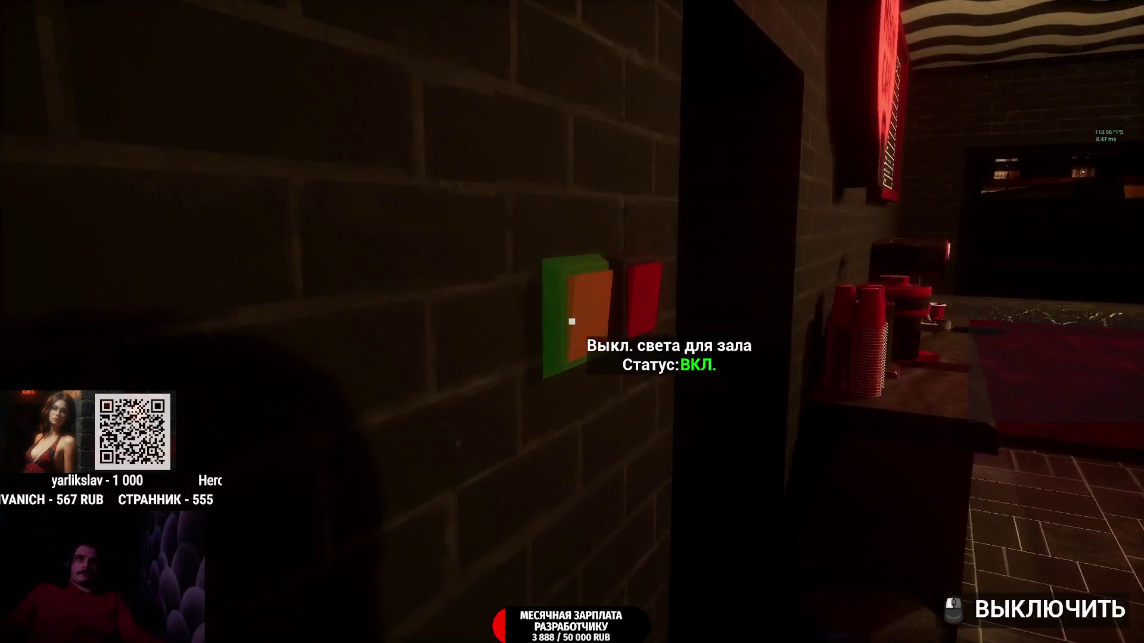
Step: Walk into the cafe restroom and close the toilet lid
key(w)
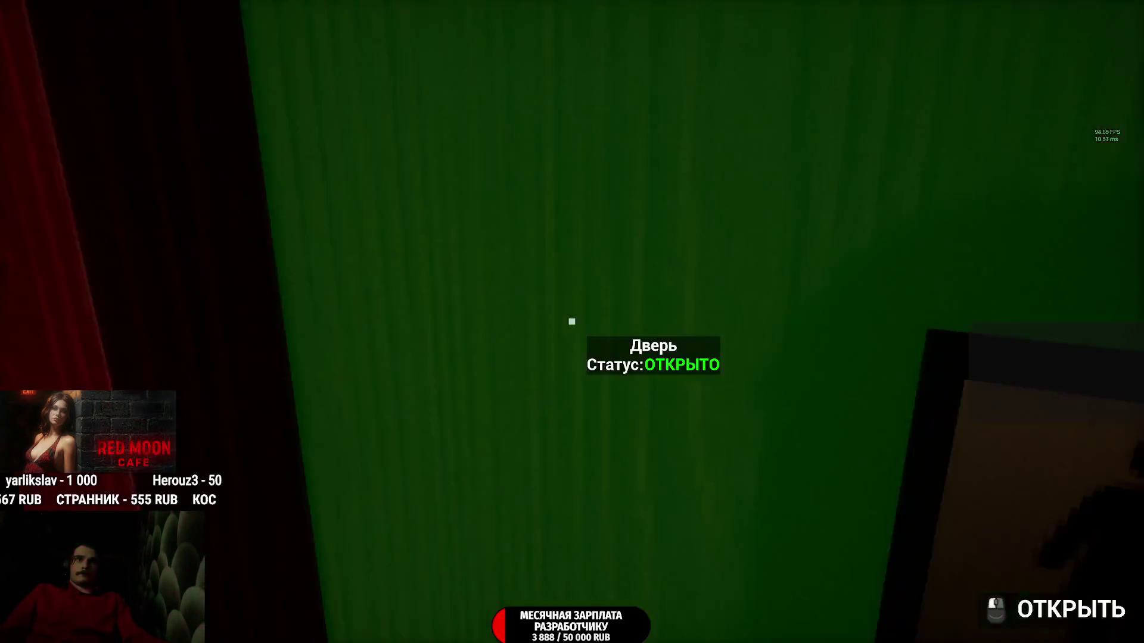
key(w)
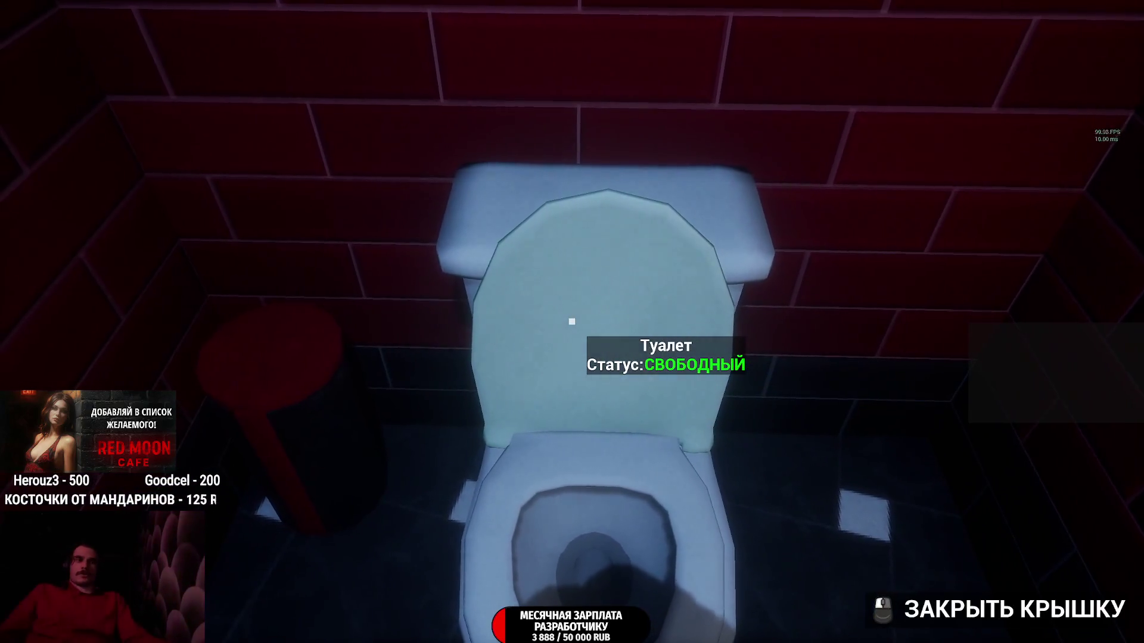
click(572, 322)
Step: Walk from the restroom into the storeroom and try opening its locked door
key(w)
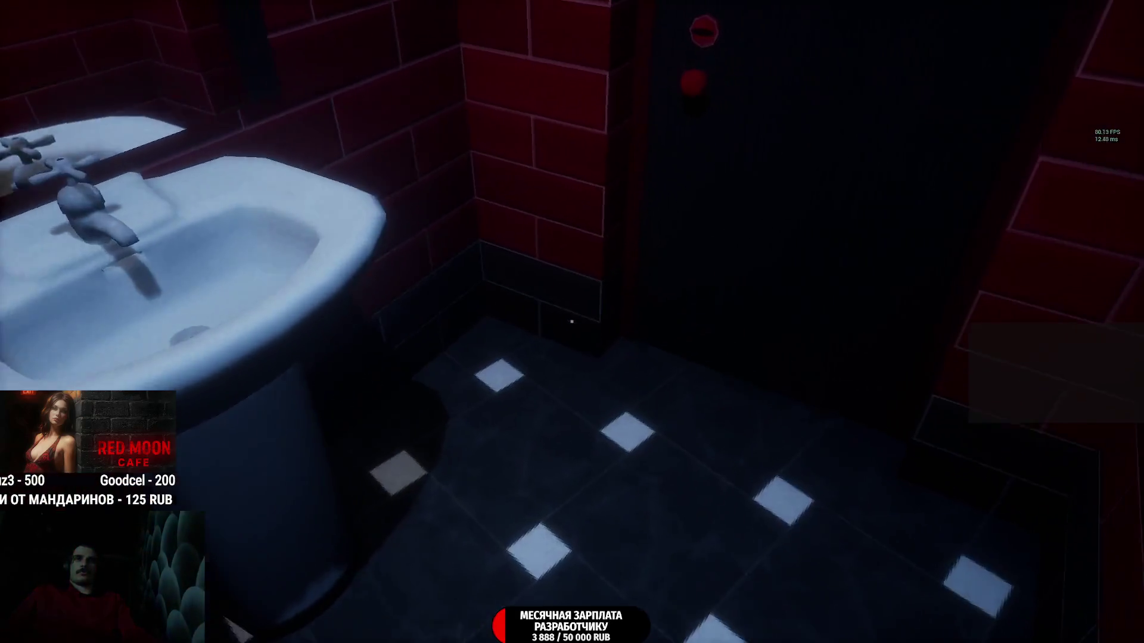
key(w)
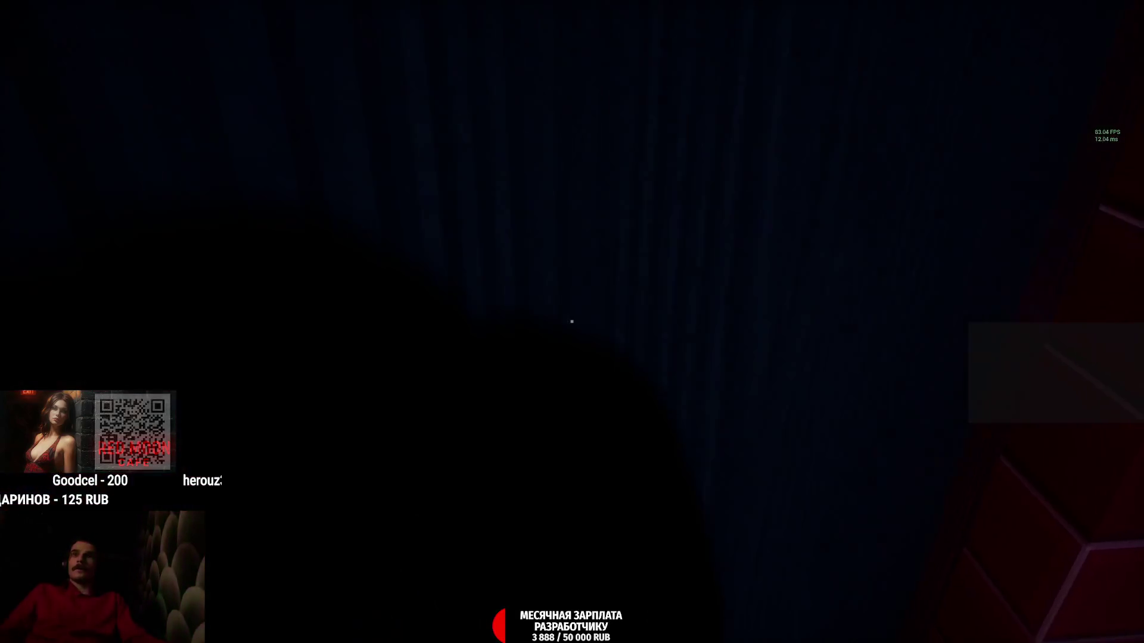
key(w)
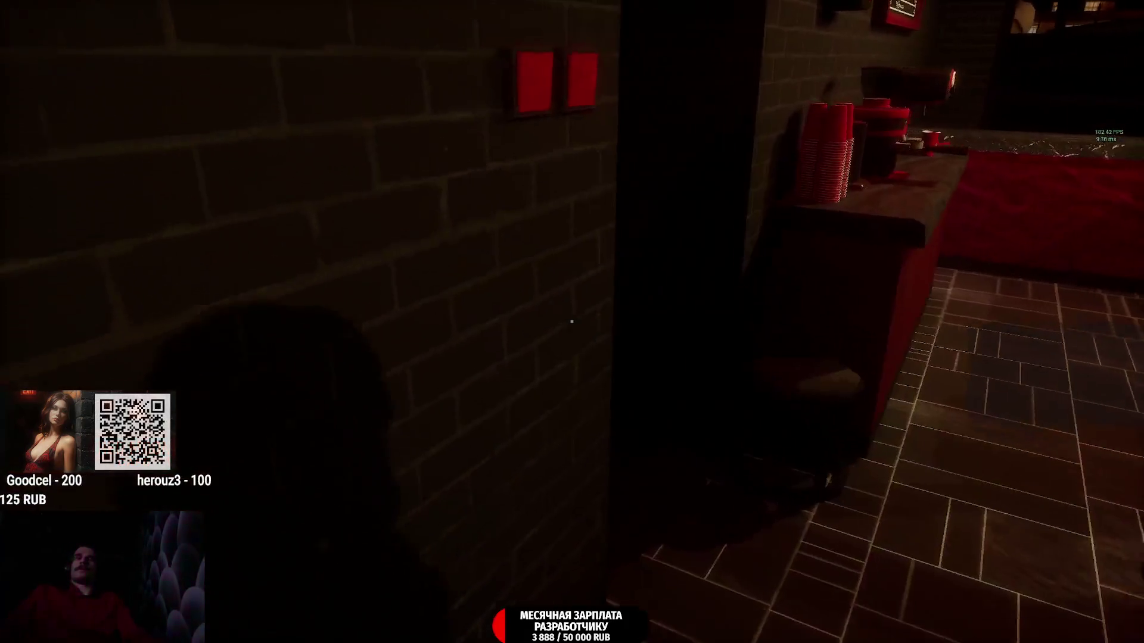
key(w)
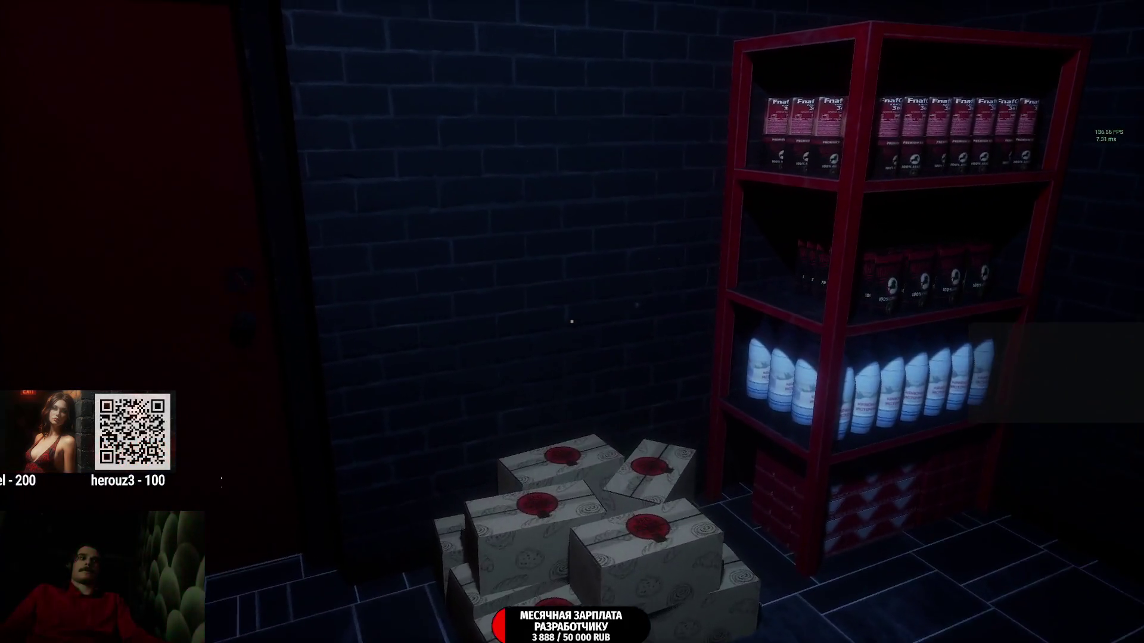
key(w)
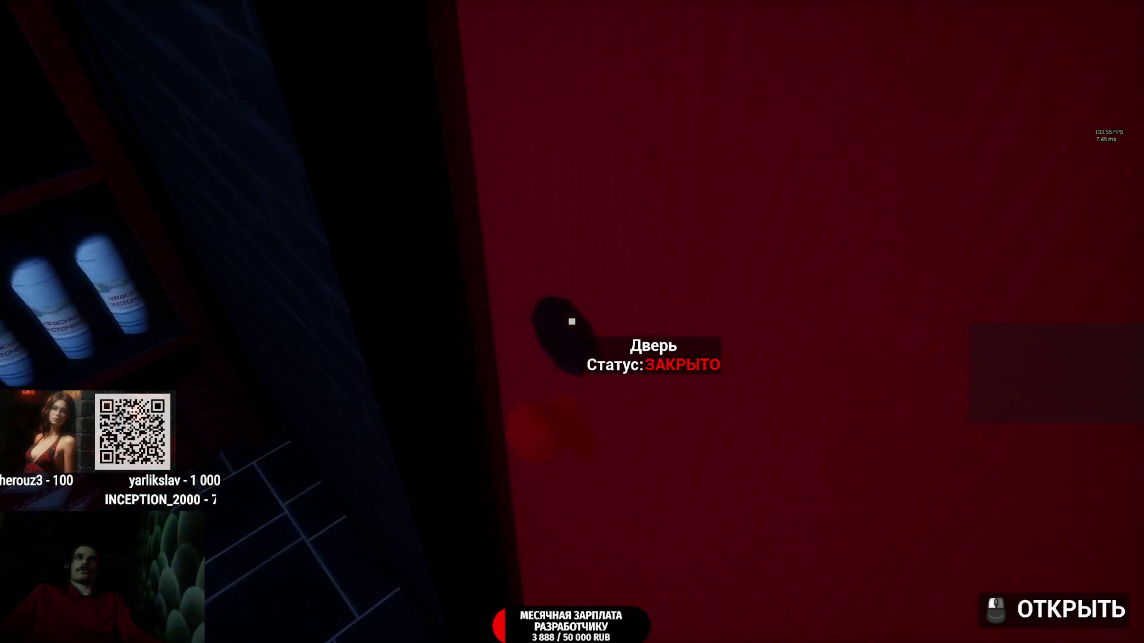
click(572, 321)
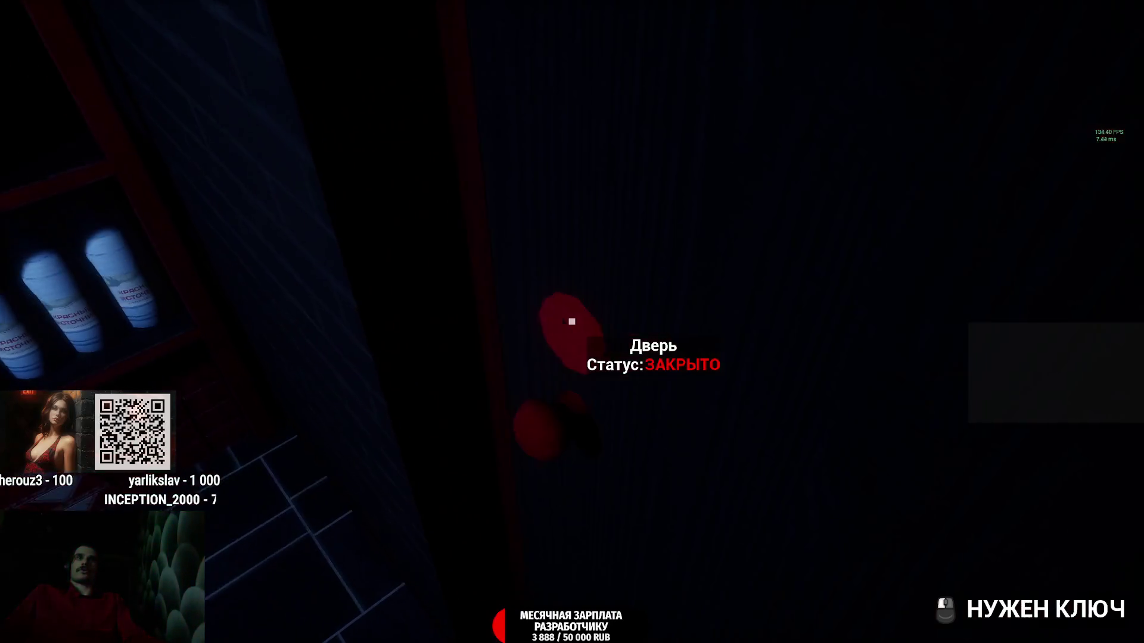
Step: Try the key ring, then the blue key, on the storeroom door
key(Tab)
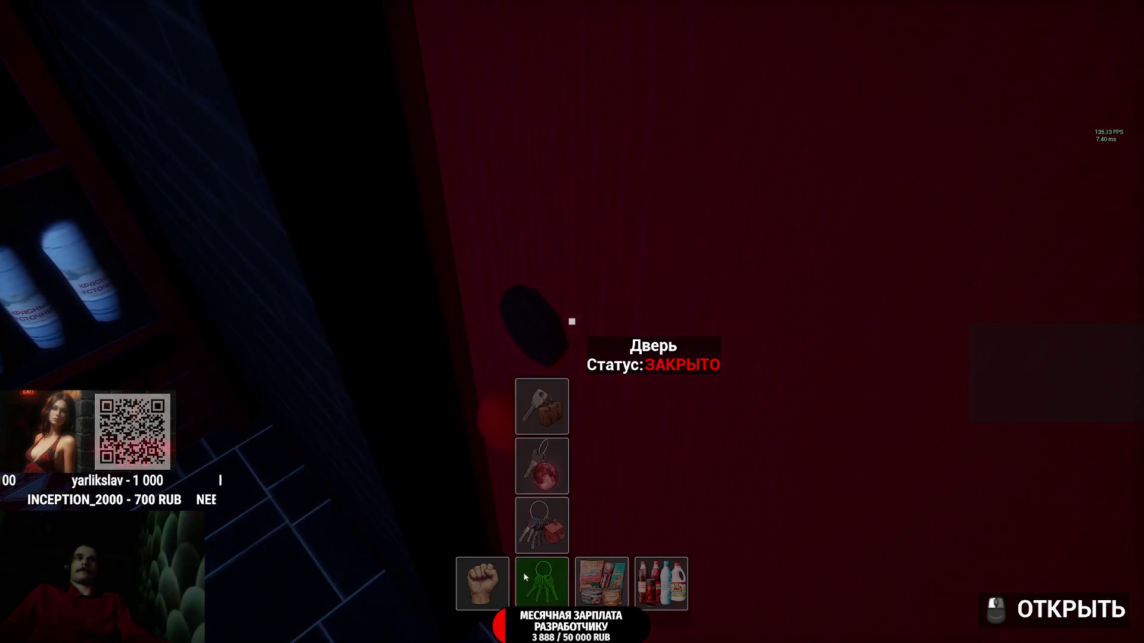
click(548, 488)
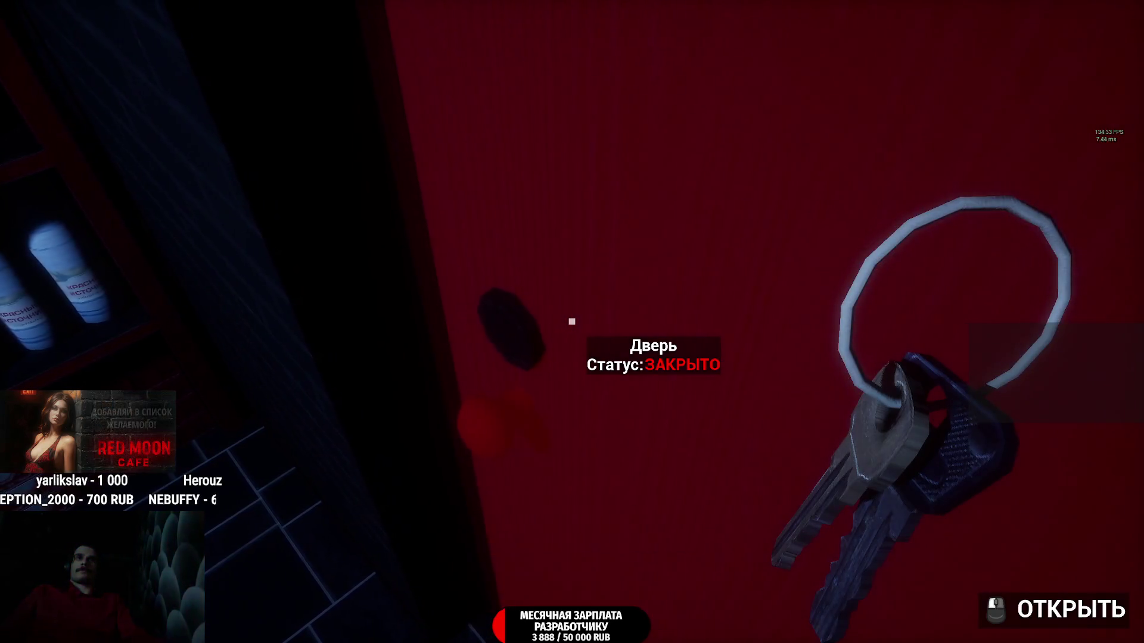
click(571, 322)
key(Tab)
click(540, 586)
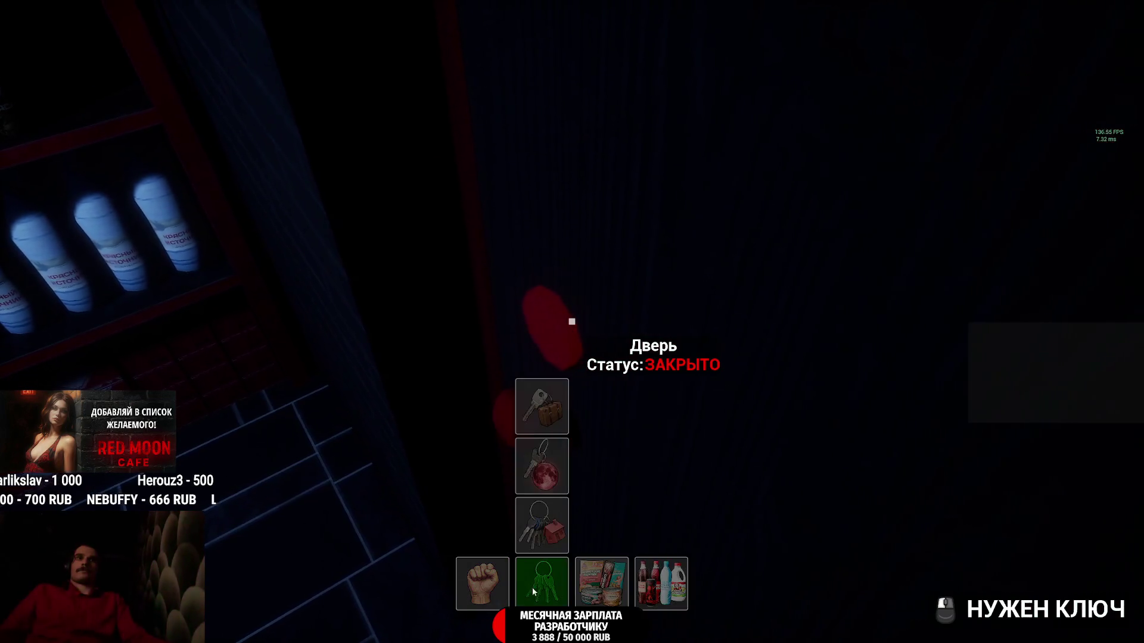
click(540, 466)
click(572, 321)
Step: Try the single key on the door, which stays ЗАКРЫТО, then switch on the office light
key(Tab)
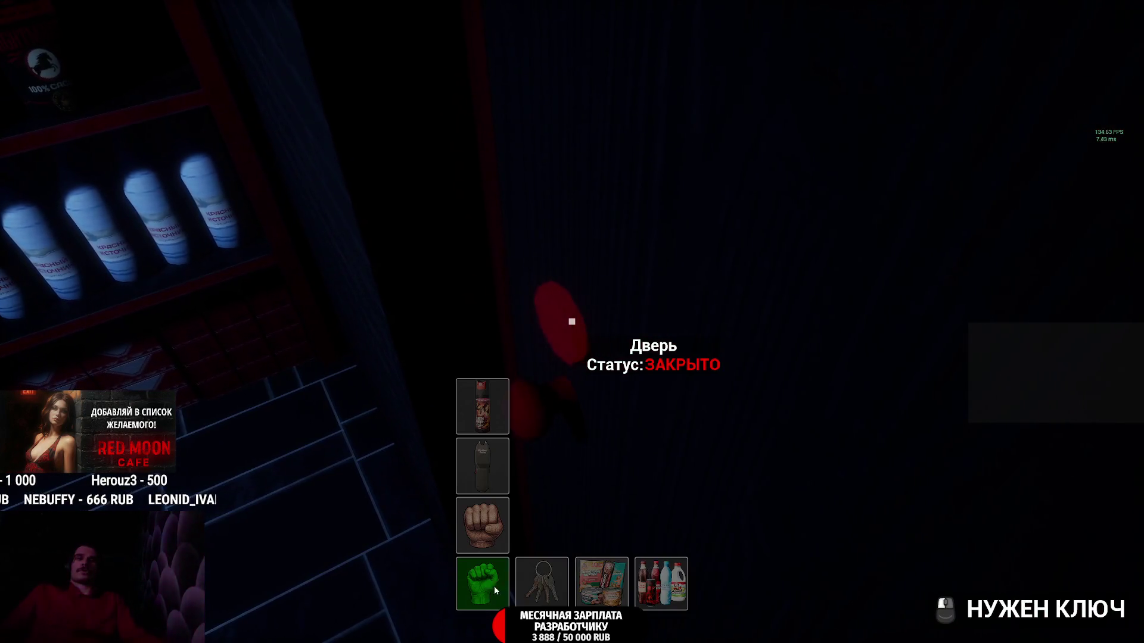
click(557, 576)
click(548, 430)
click(572, 322)
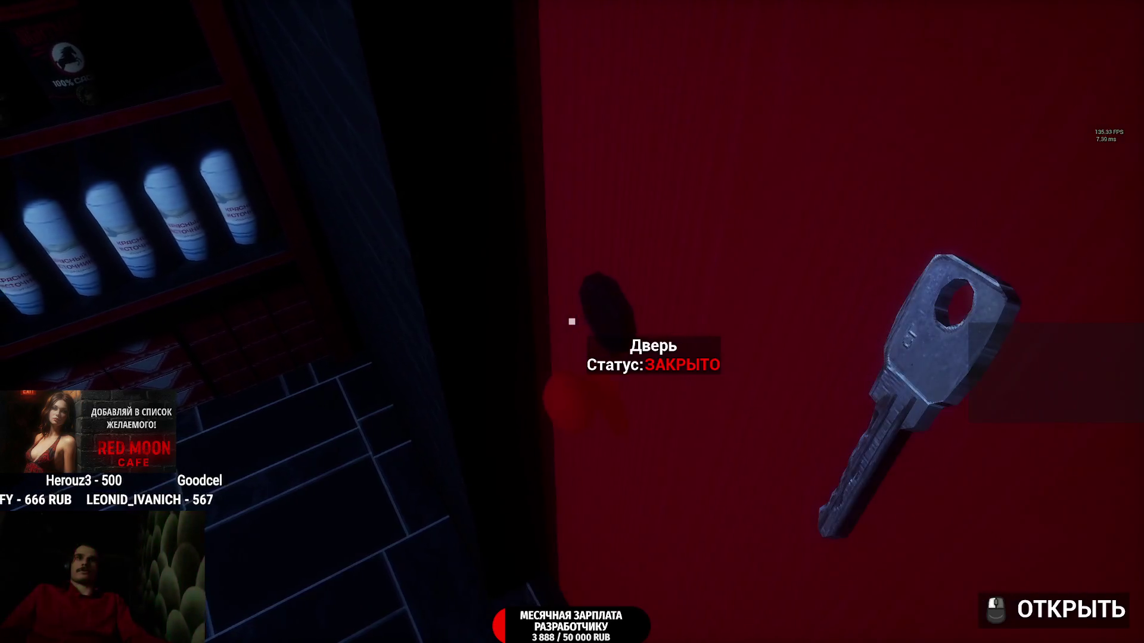
key(Tab)
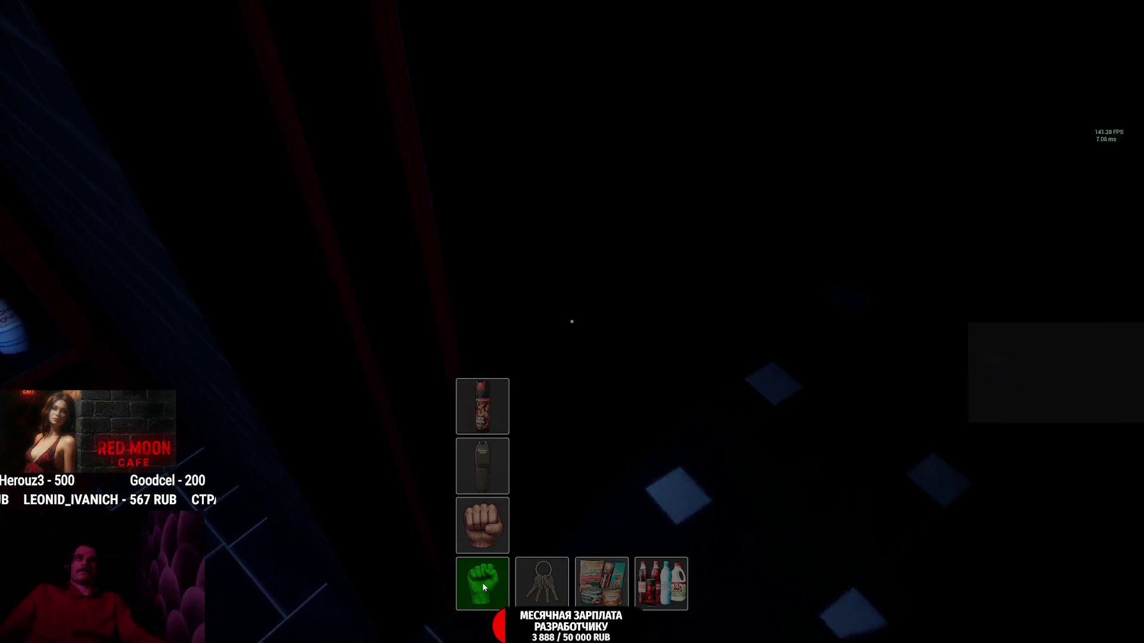
click(572, 322)
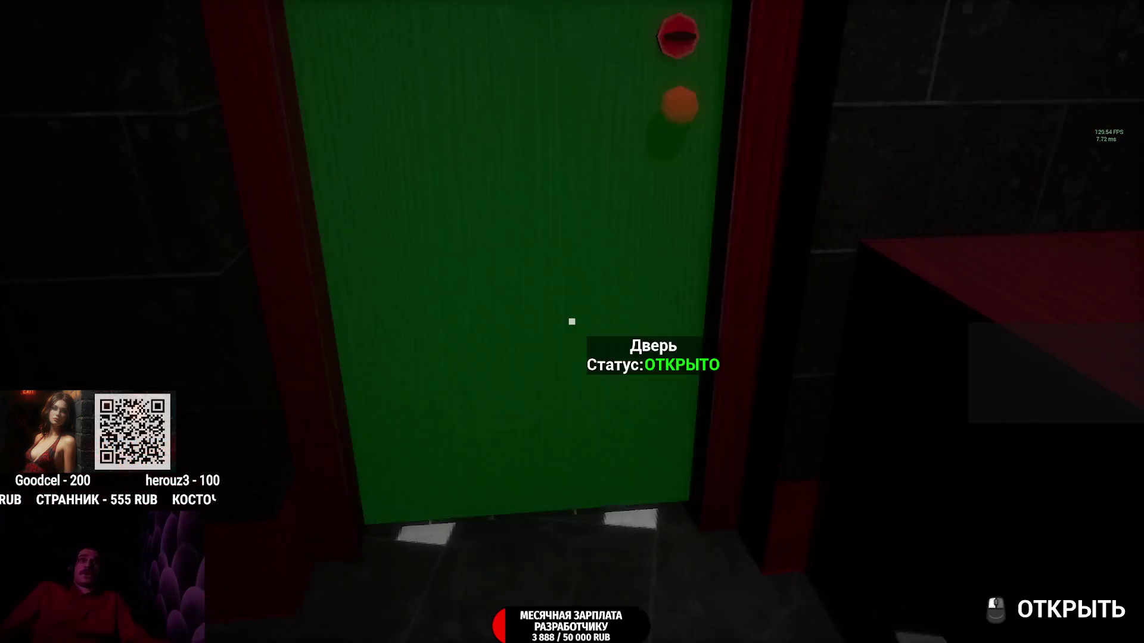
Step: Pick up the cup of Ночной Кошмар by the coffee machine and set it on the bar counter
click(571, 322)
key(w)
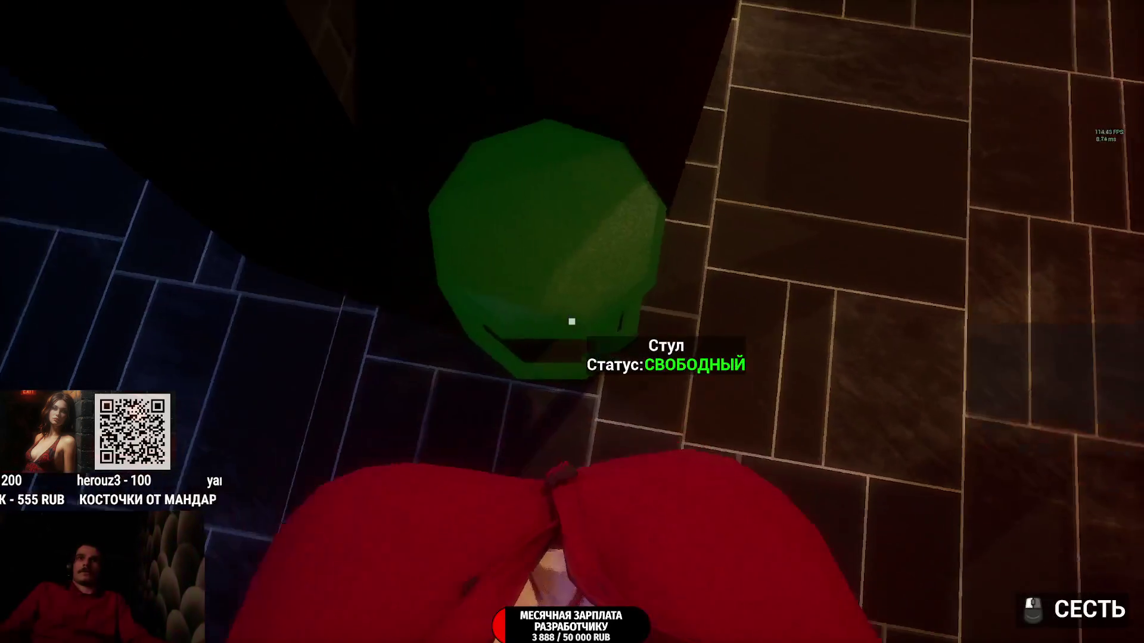
key(f)
key(f)
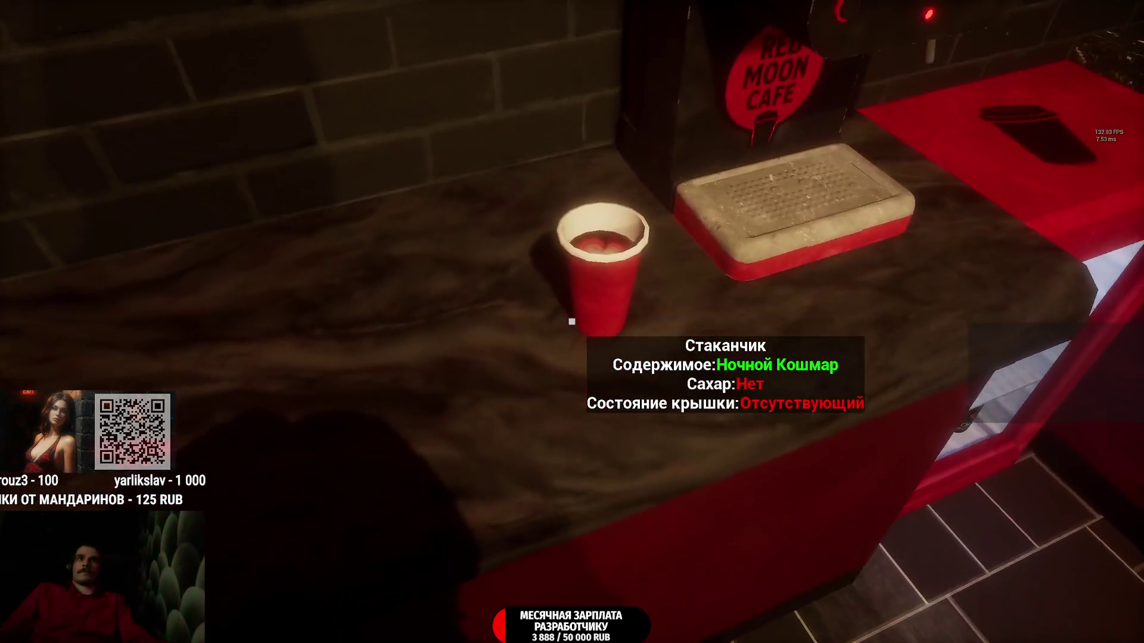
click(572, 322)
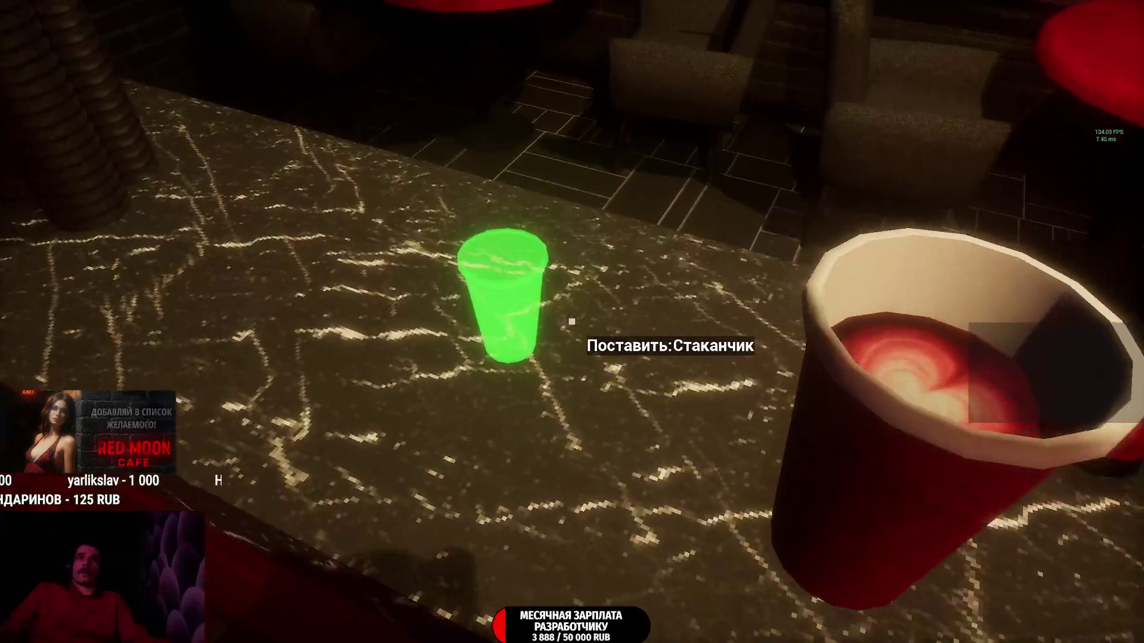
click(572, 321)
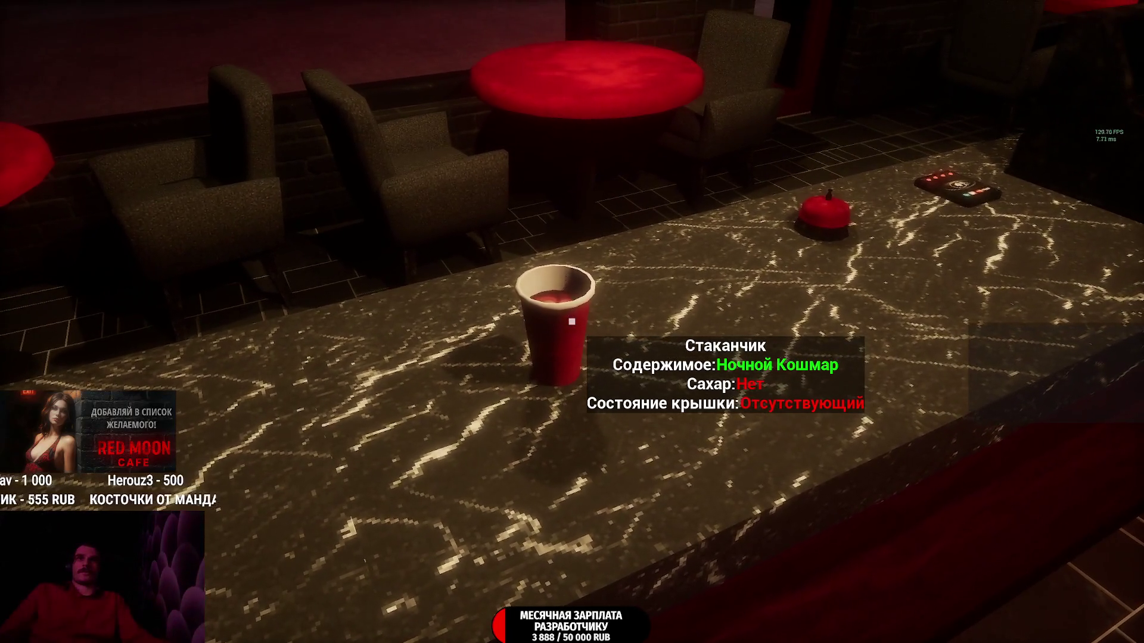
Step: Walk past the jukebox, red tables and lid stack toward the front door until Список задач appears
click(572, 321)
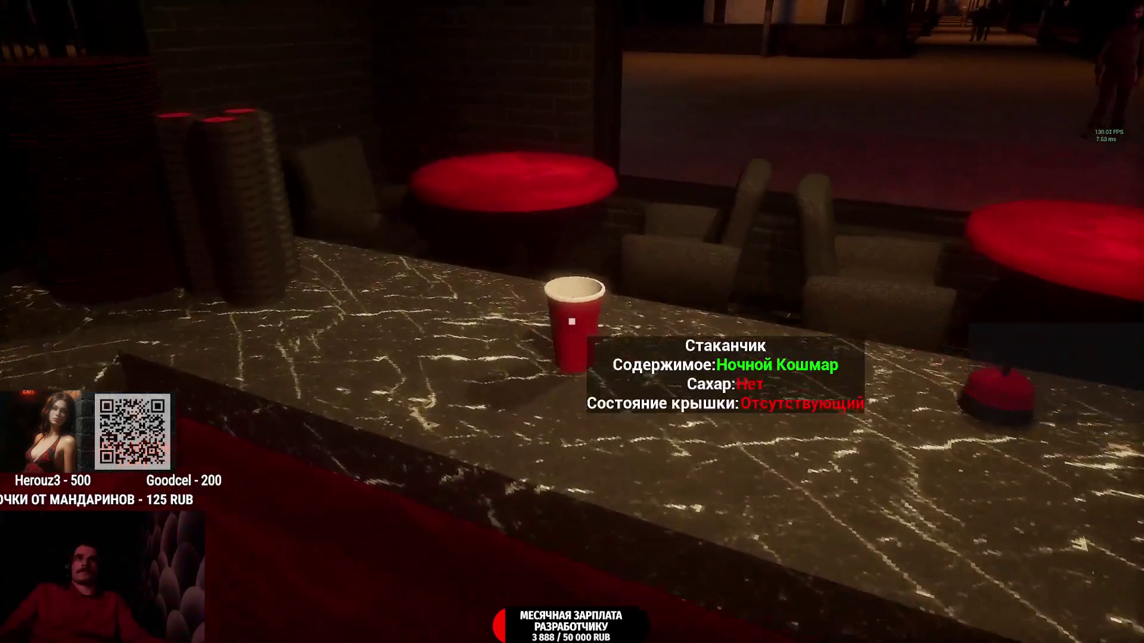
key(w)
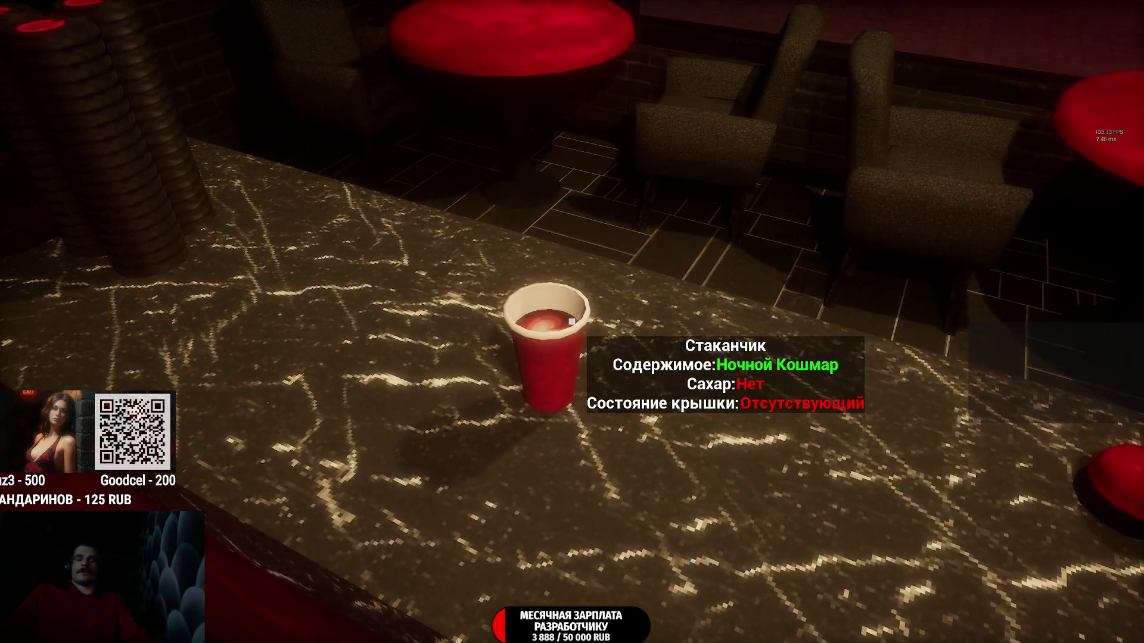
key(s)
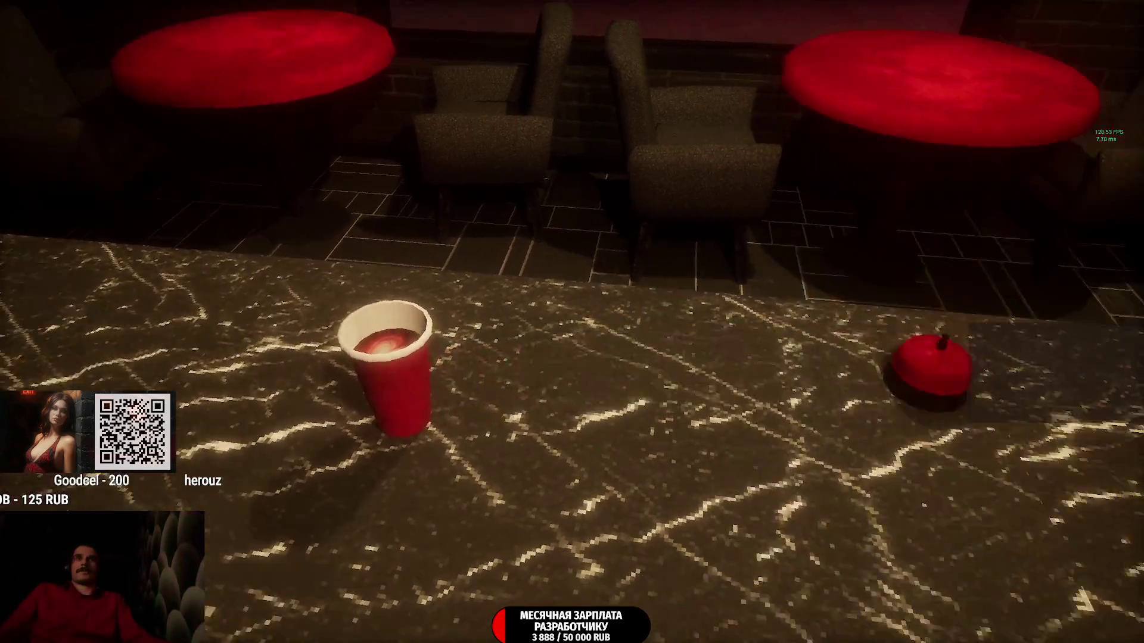
key(w)
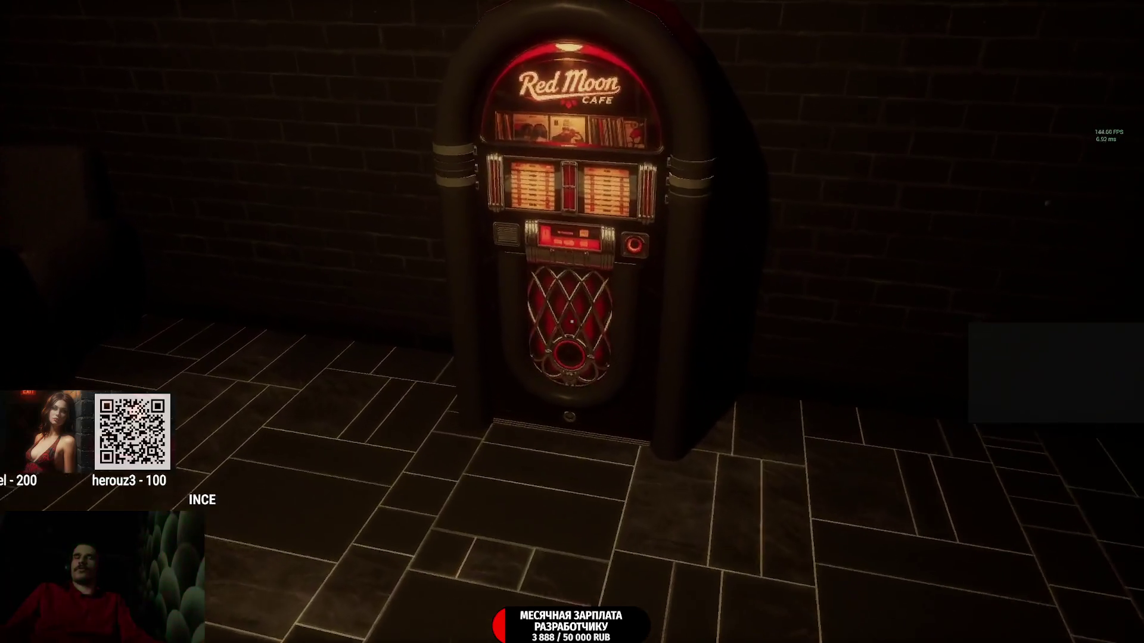
key(w)
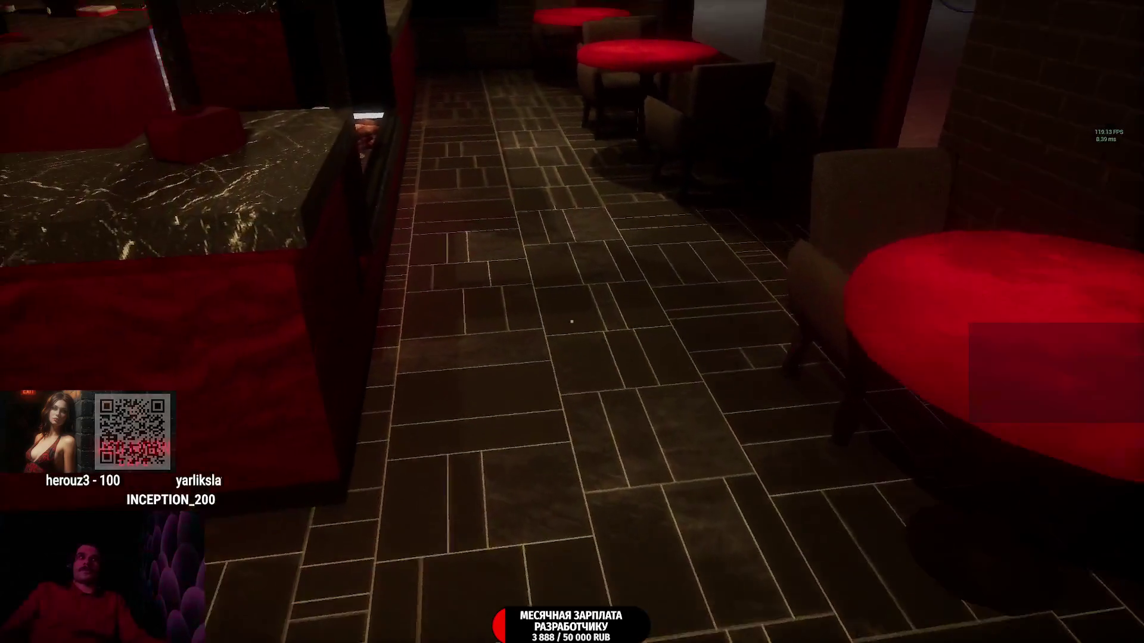
key(w)
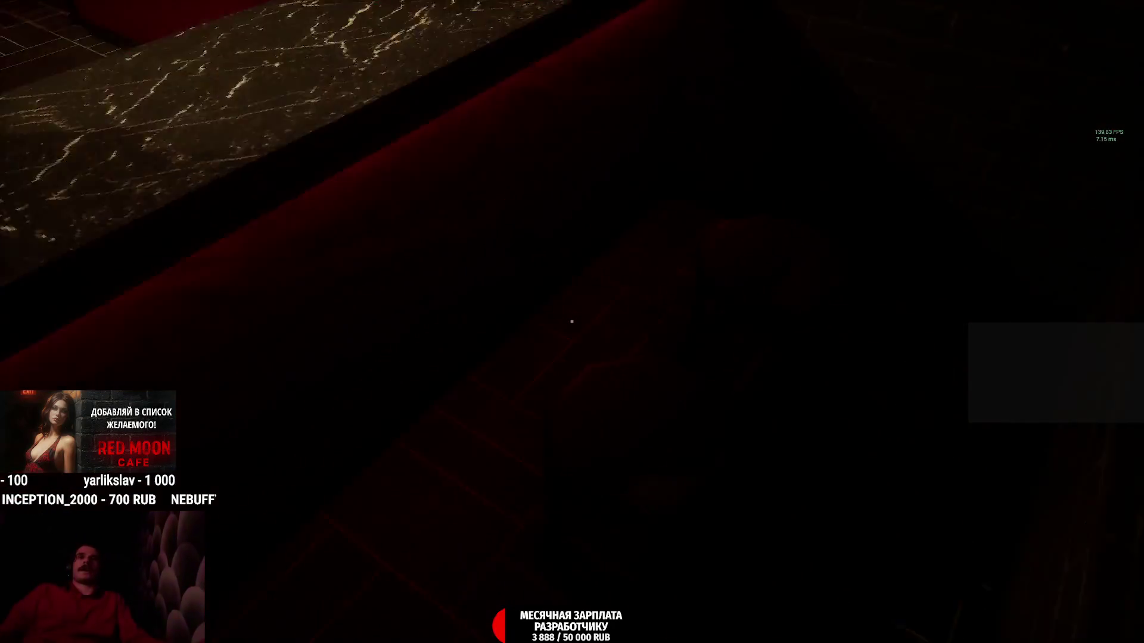
key(w)
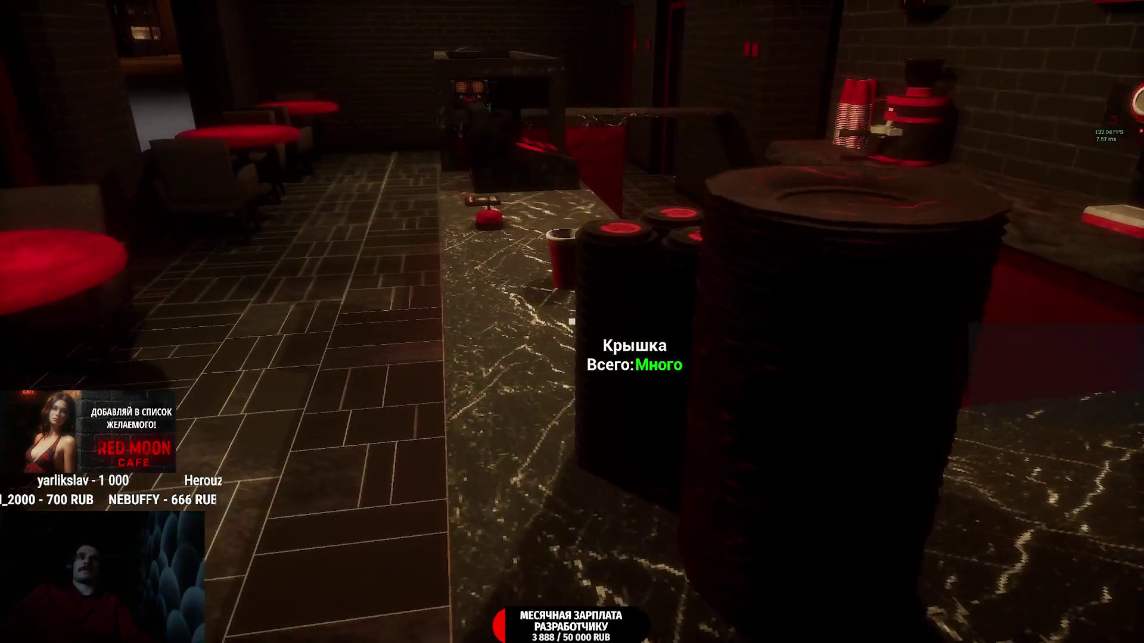
key(s)
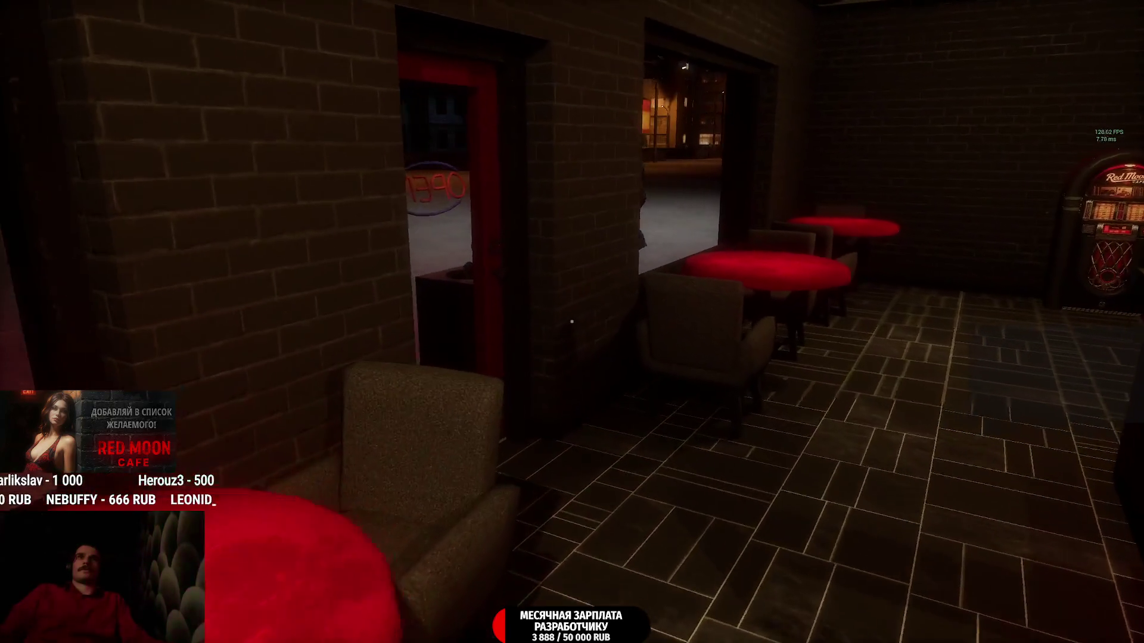
key(w)
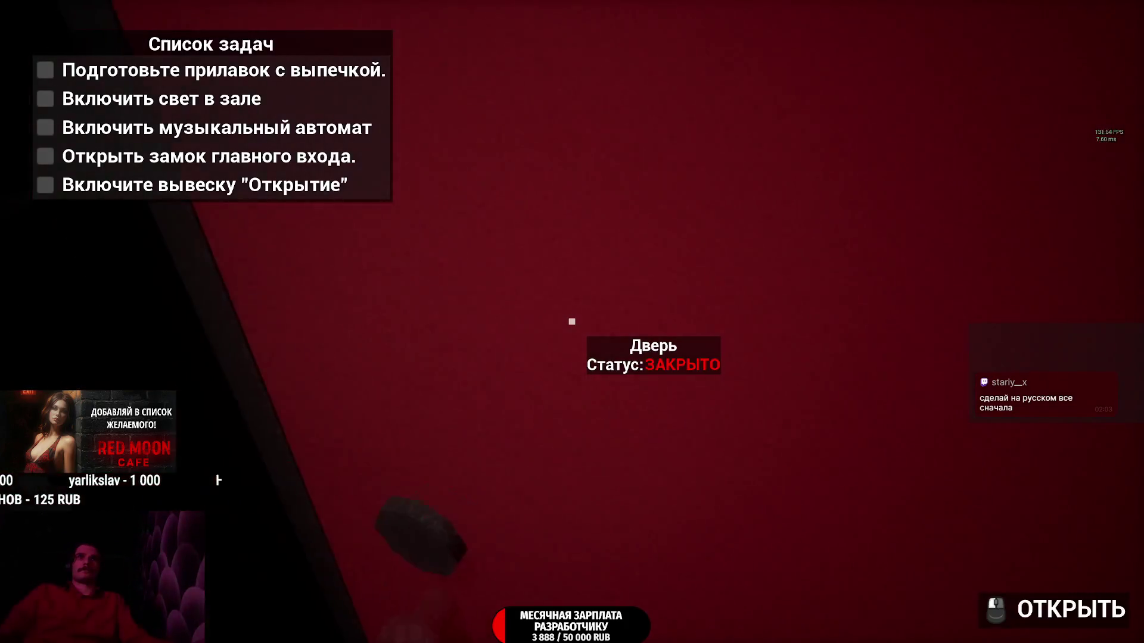
Step: Unlock the storeroom door with the key from the inventory and step inside
key(Tab)
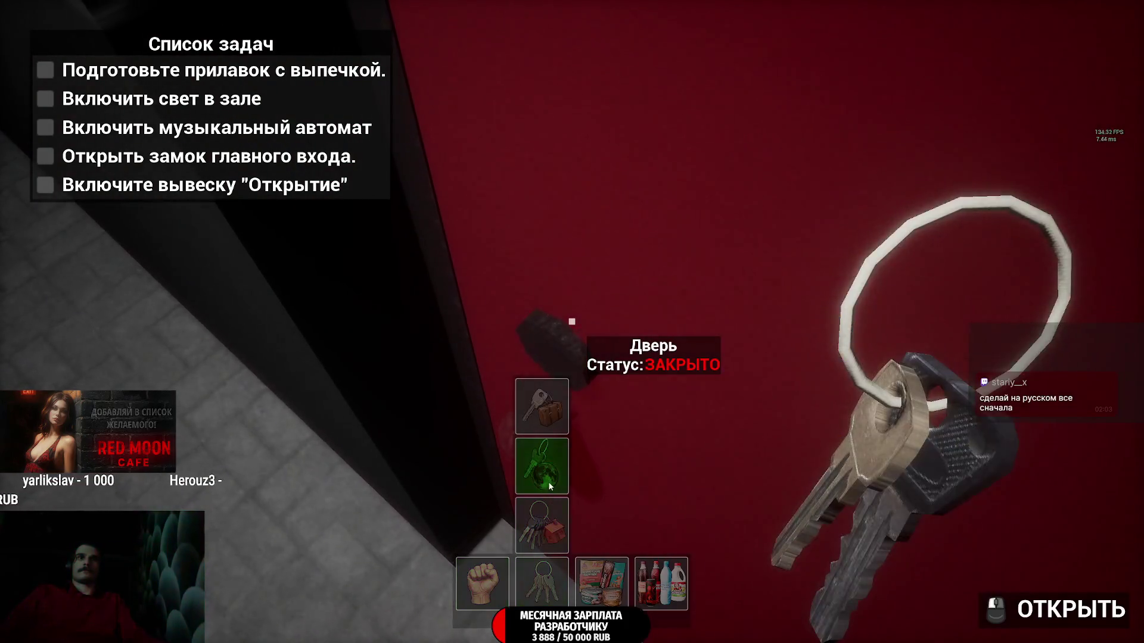
click(549, 486)
click(572, 322)
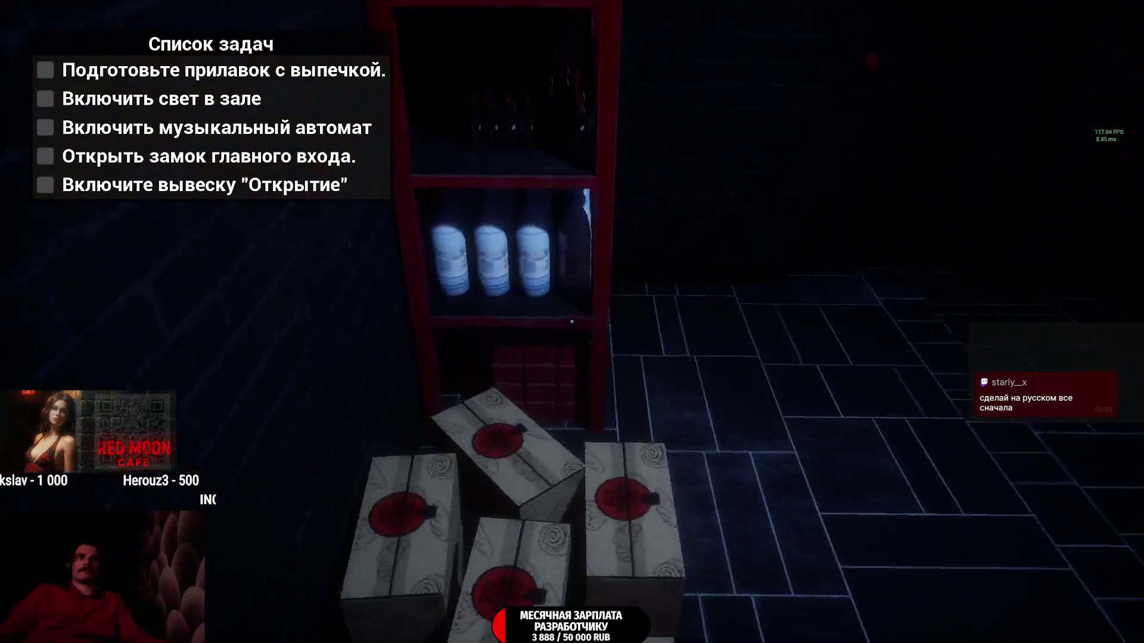
Step: Put a pastry box on the counter, start the jukebox, then head behind the bar
click(572, 322)
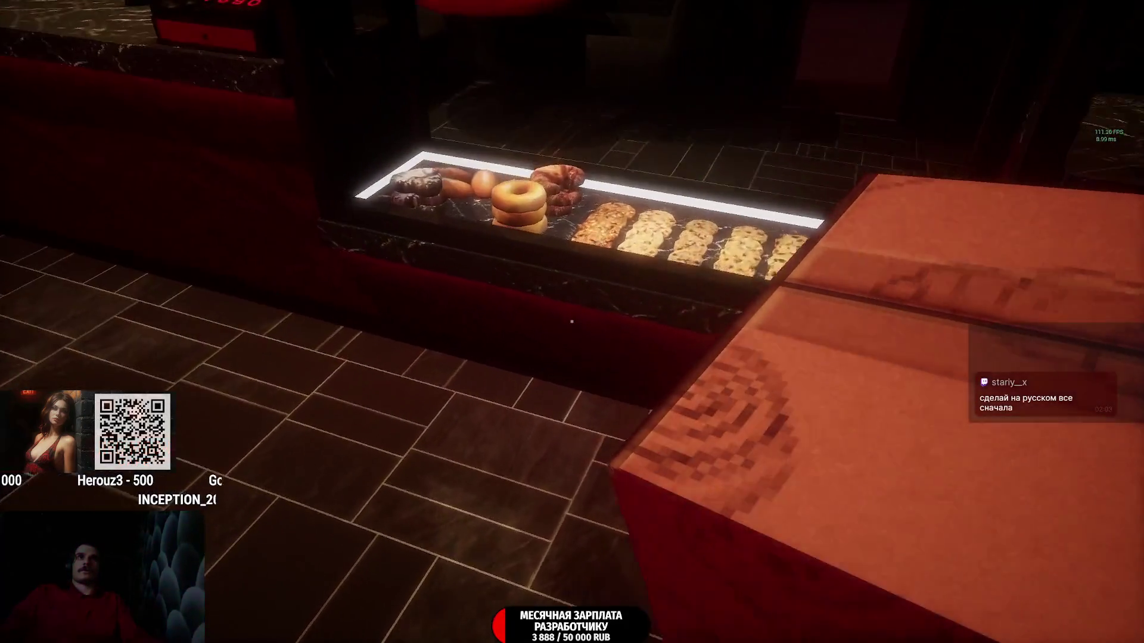
click(572, 321)
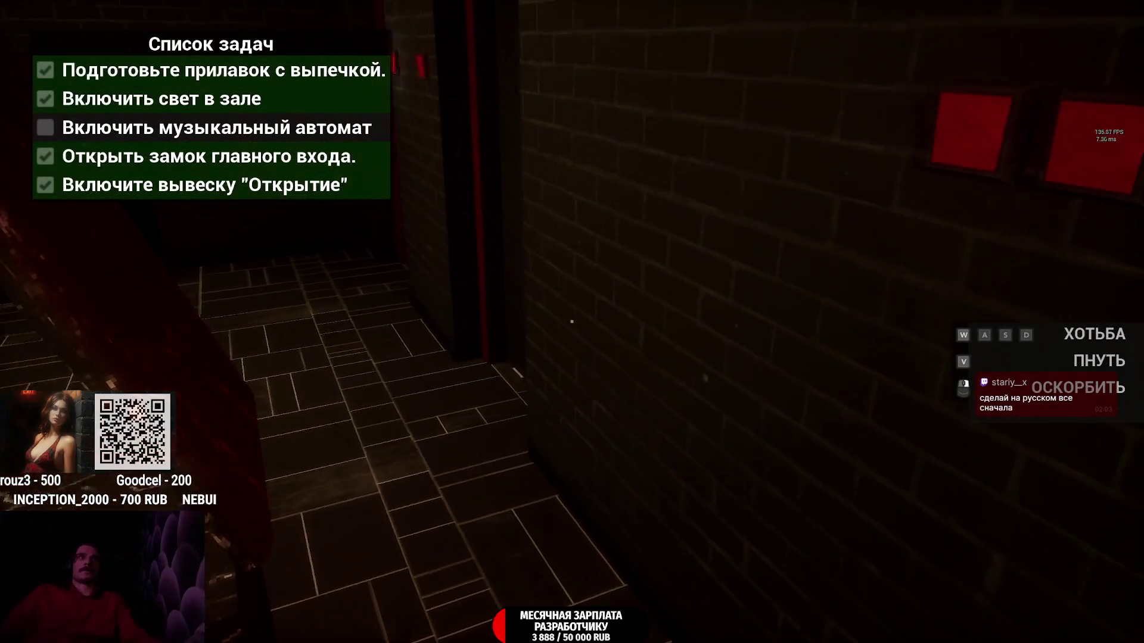
key(w)
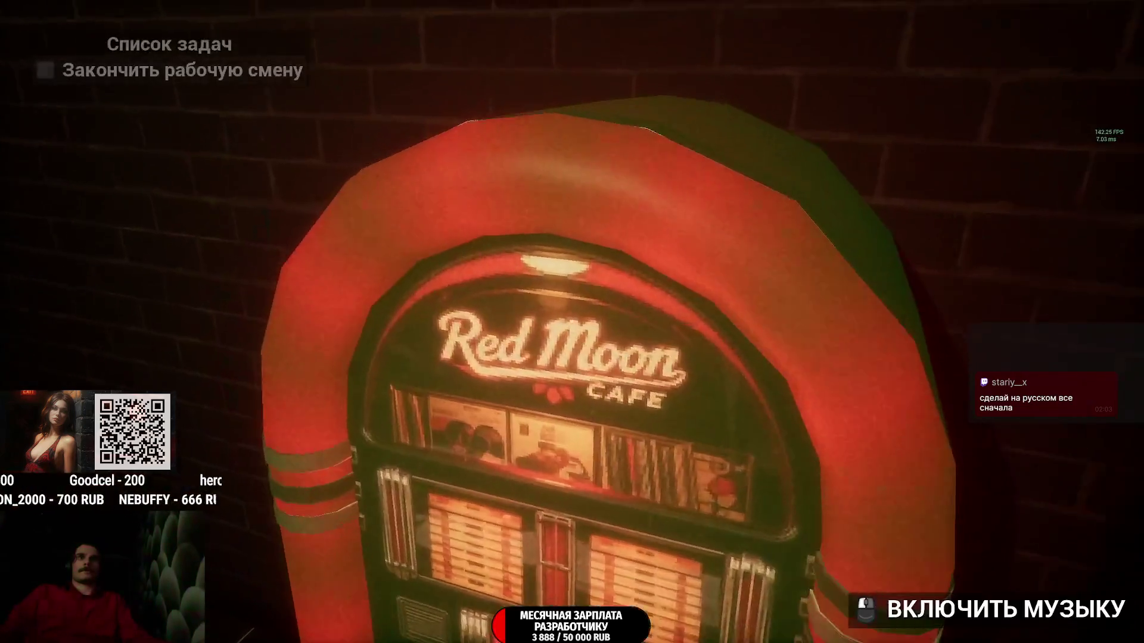
key(w)
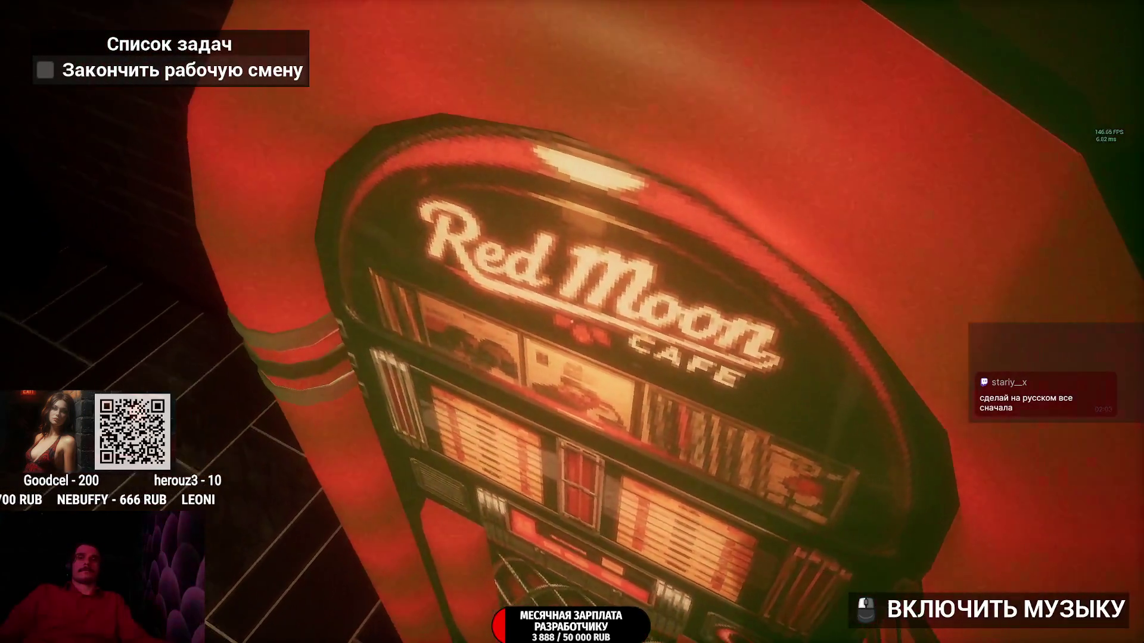
key(w)
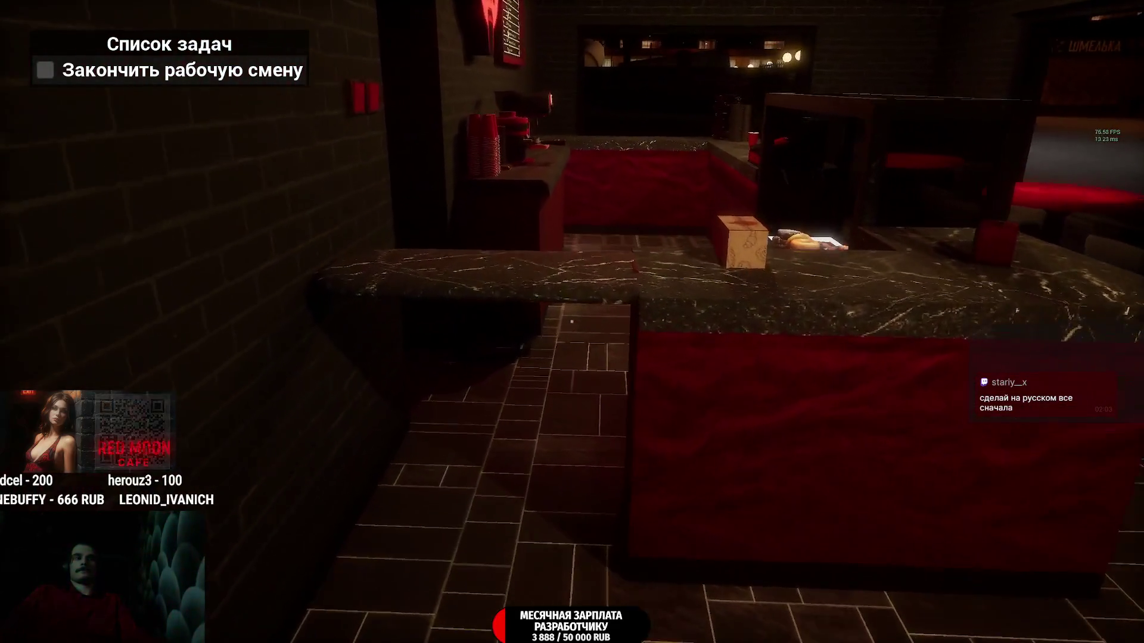
key(w)
key(w)
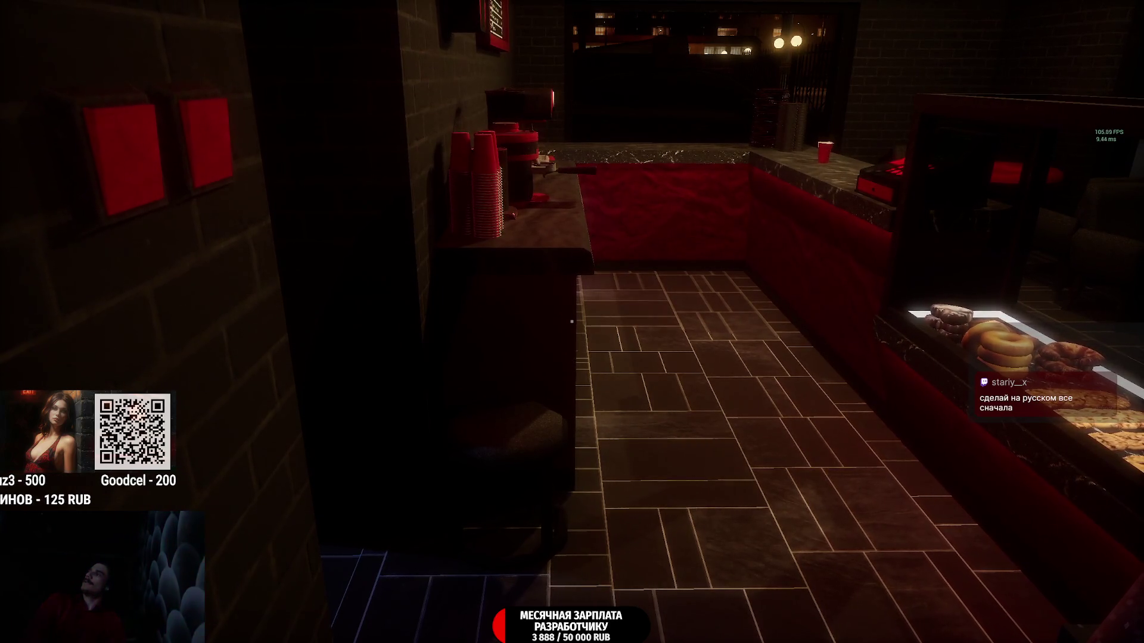
Step: Walk along the aisle behind the bar to the free corner armchair (Кресло) and press F
key(w)
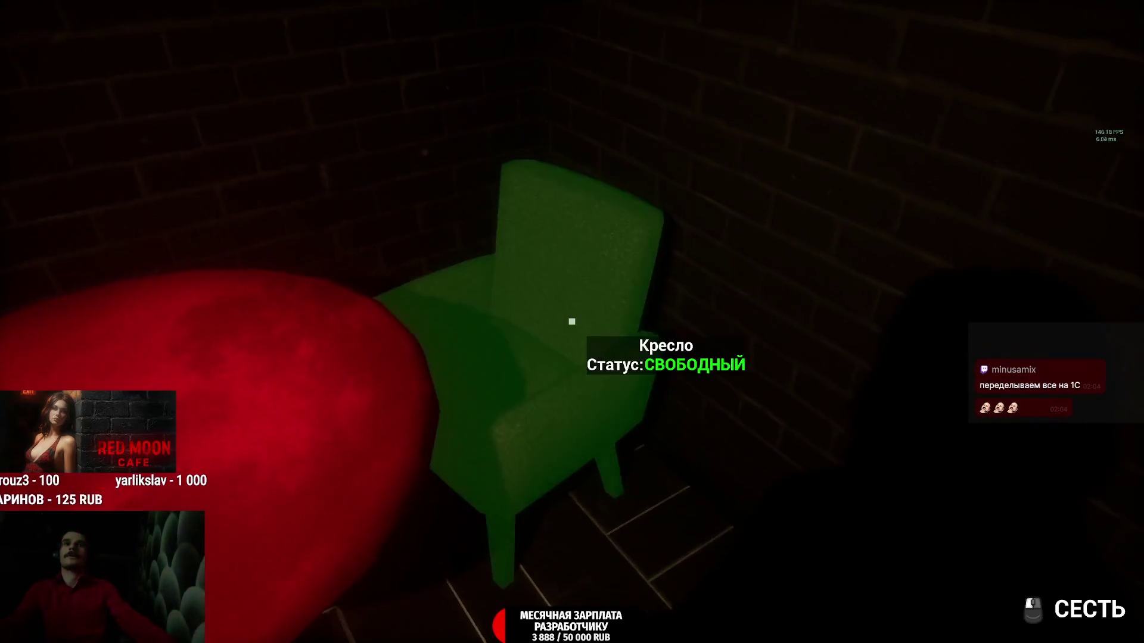
key(f)
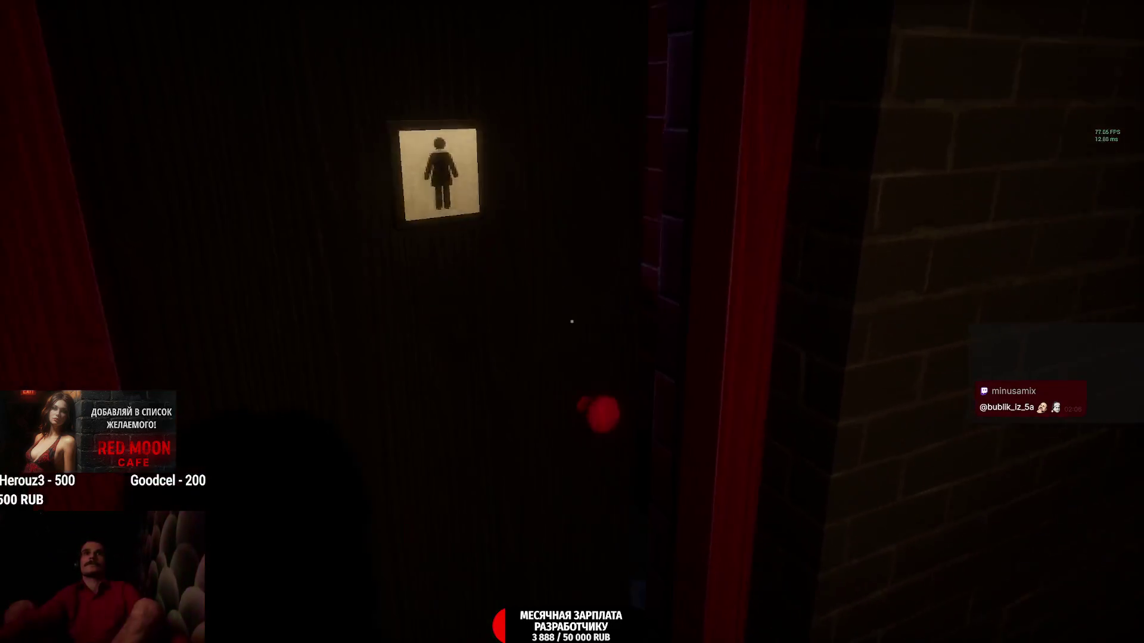
Step: Enter the restroom, leave again, and walk back toward the café hall
click(572, 322)
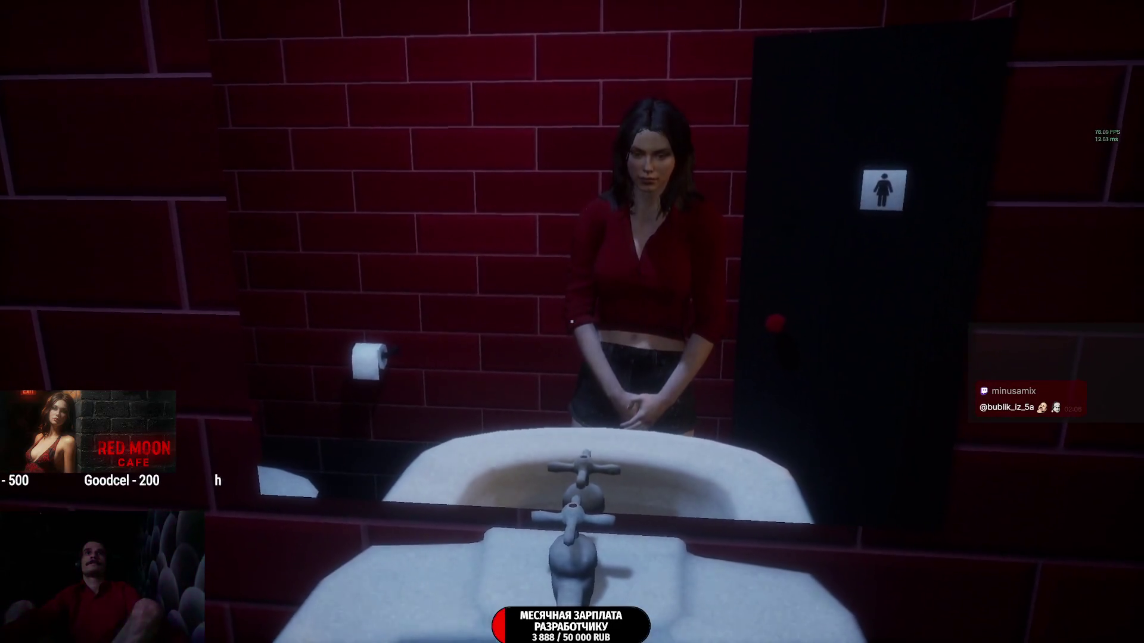
click(572, 322)
key(w)
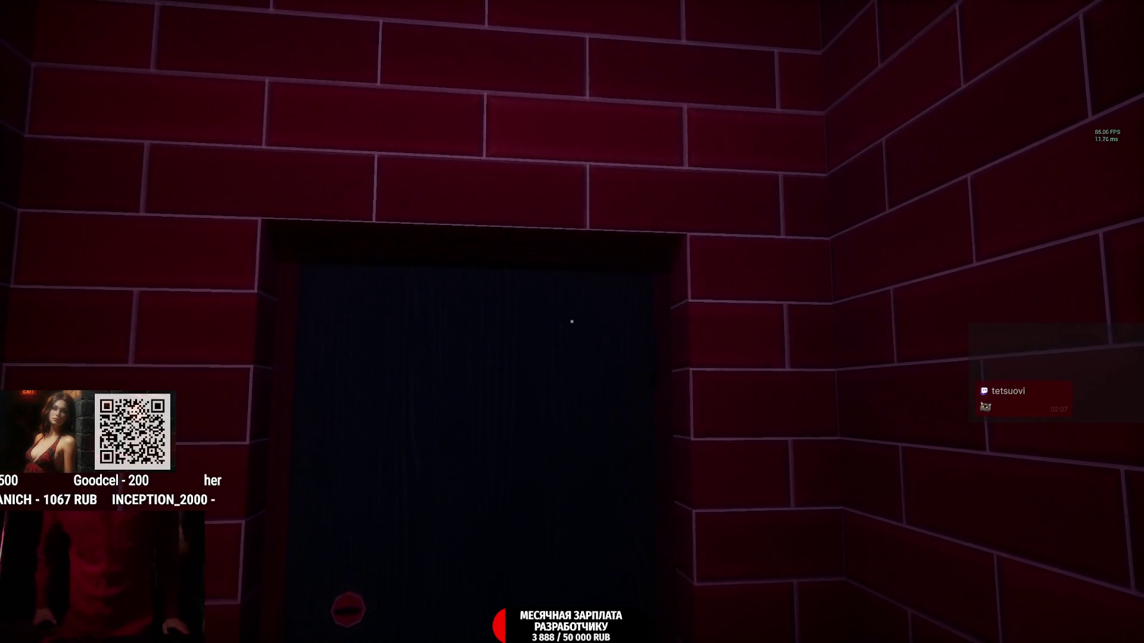
Step: Pause, choose ВЫЙТИ to reach the main menu, then ВЫЙТИ again to quit
key(Escape)
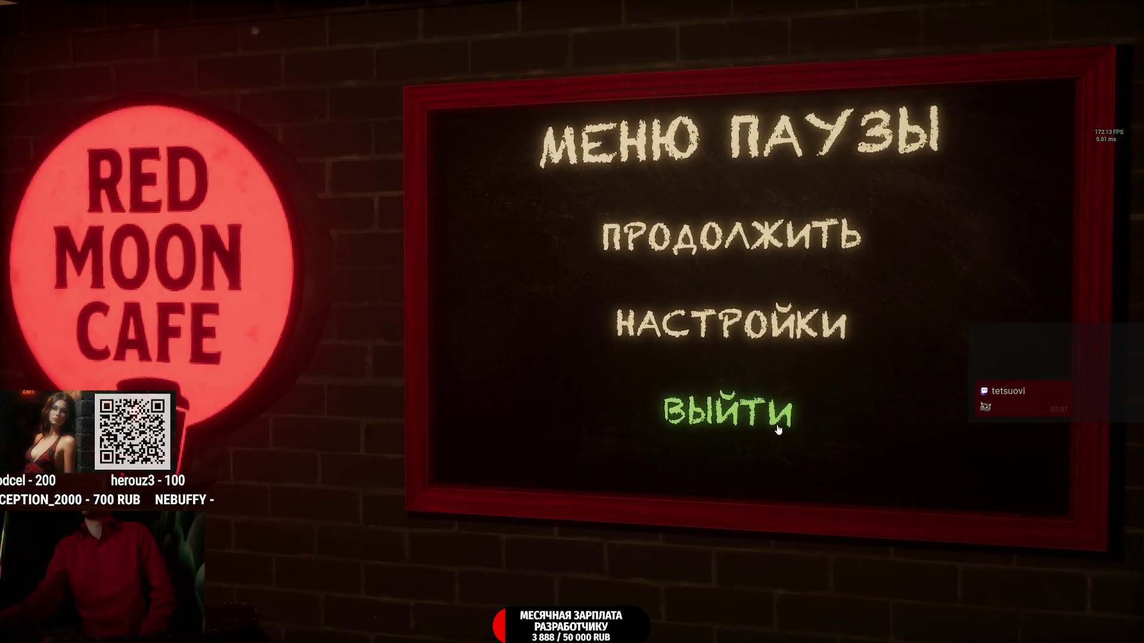
click(777, 410)
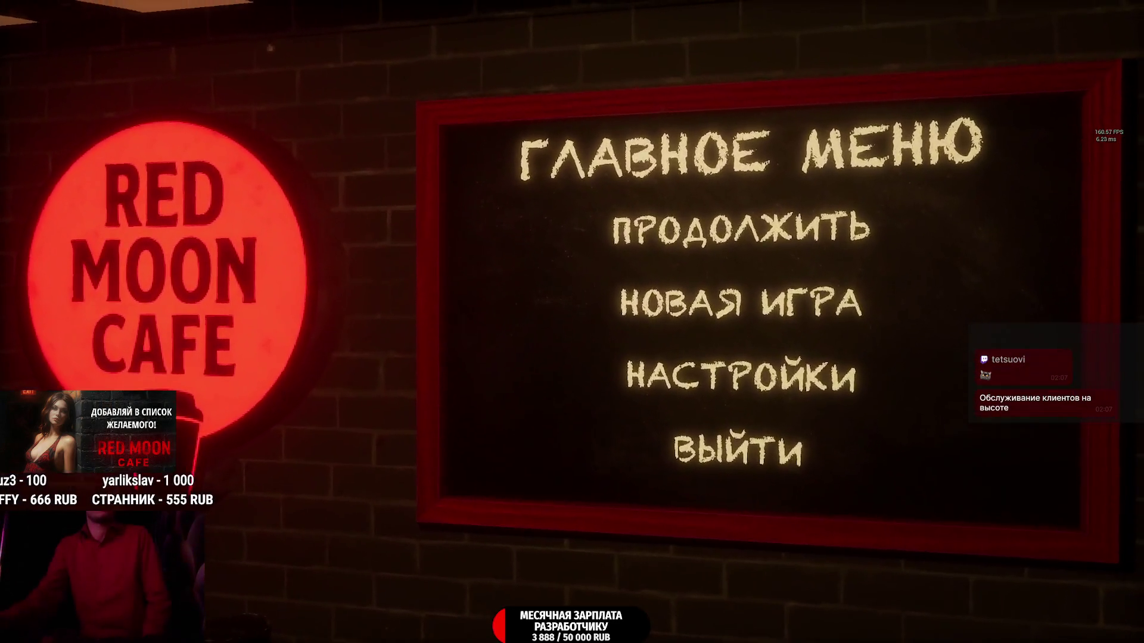
click(764, 431)
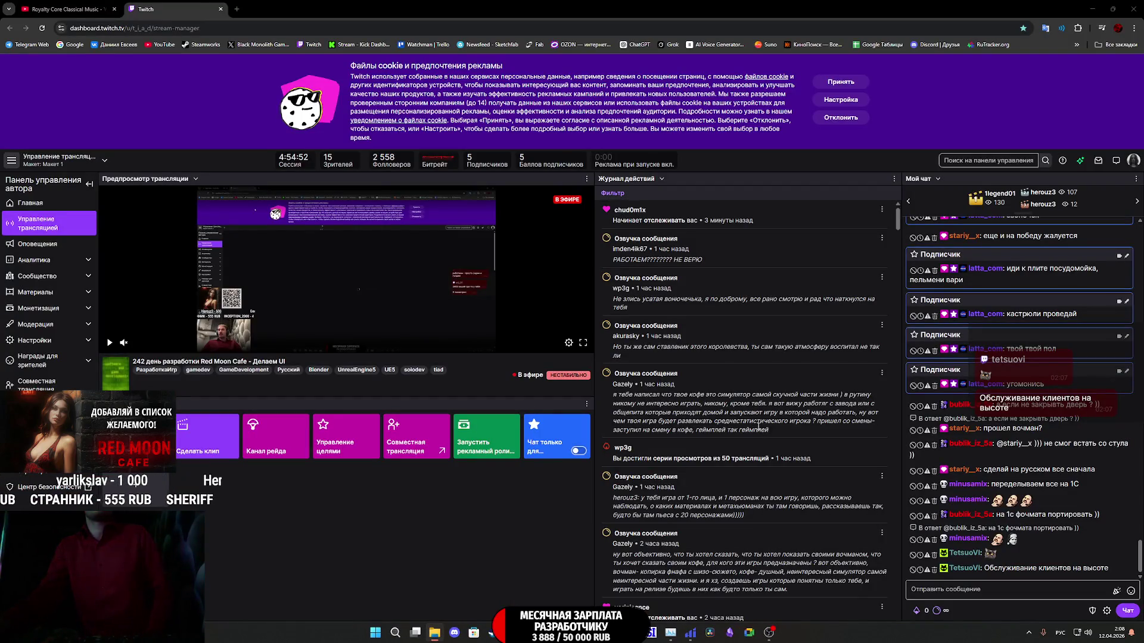